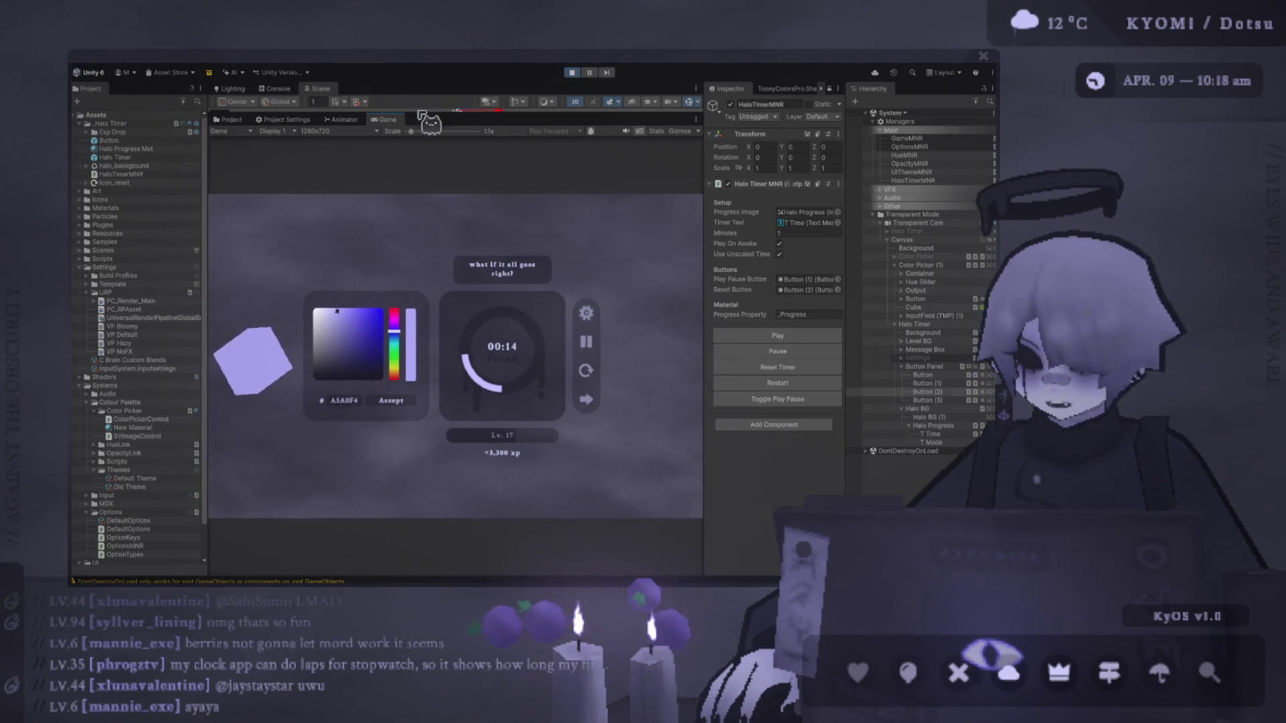
Drag the Scene/Game splitter downward so the Scene view gets more height while the game runs.
left_click_drag(419, 110, 400, 181)
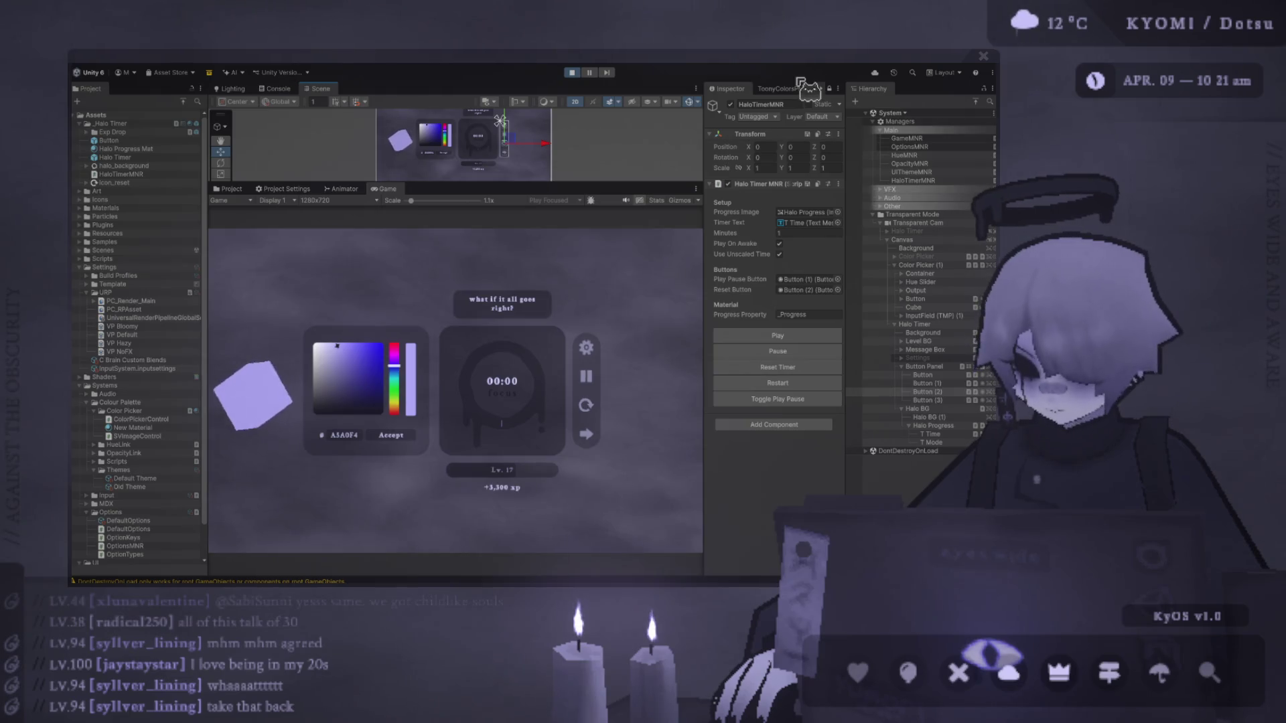
Drag through the SV square, trying dark navy before settling on pale lavender BEBAFF.
mouse_move(358, 395)
left_mouse_down()
mouse_move(332, 345)
mouse_move(347, 375)
mouse_move(382, 349)
mouse_move(393, 430)
mouse_move(325, 338)
mouse_move(348, 308)
mouse_move(315, 328)
mouse_move(327, 386)
left_mouse_up()
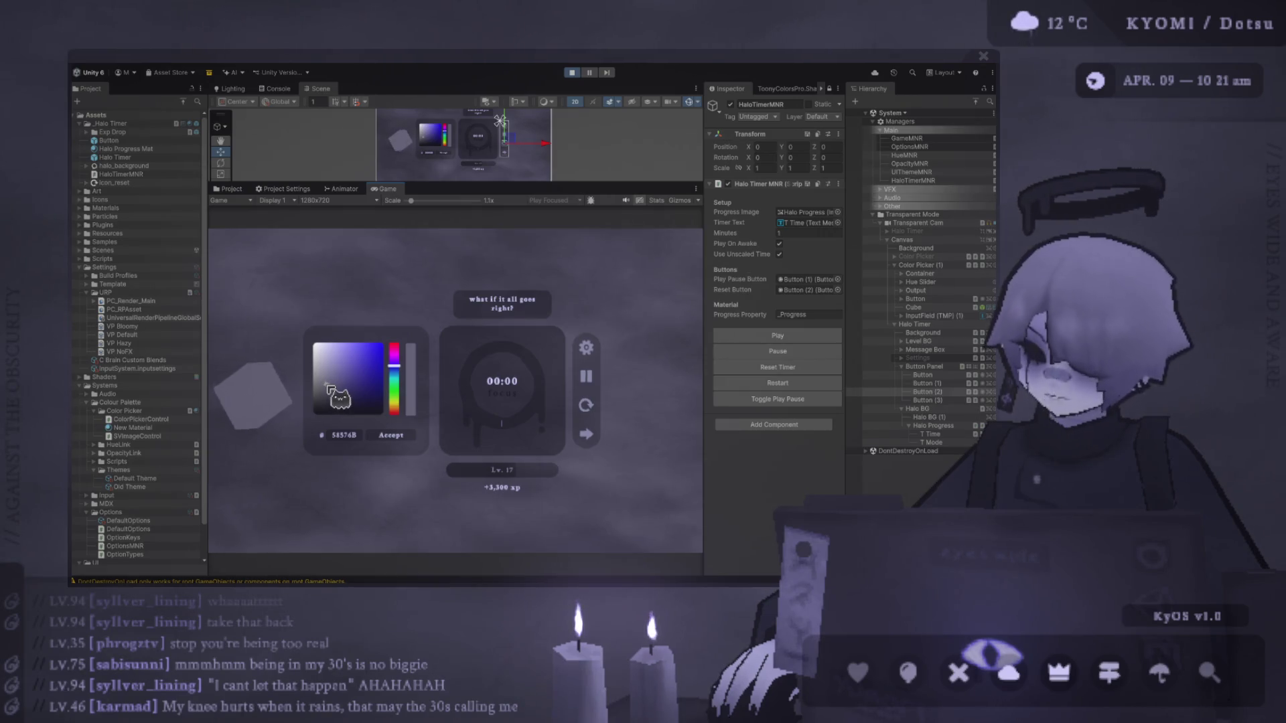
mouse_move(328, 386)
left_mouse_down()
mouse_move(382, 299)
mouse_move(344, 402)
mouse_move(353, 354)
left_mouse_up()
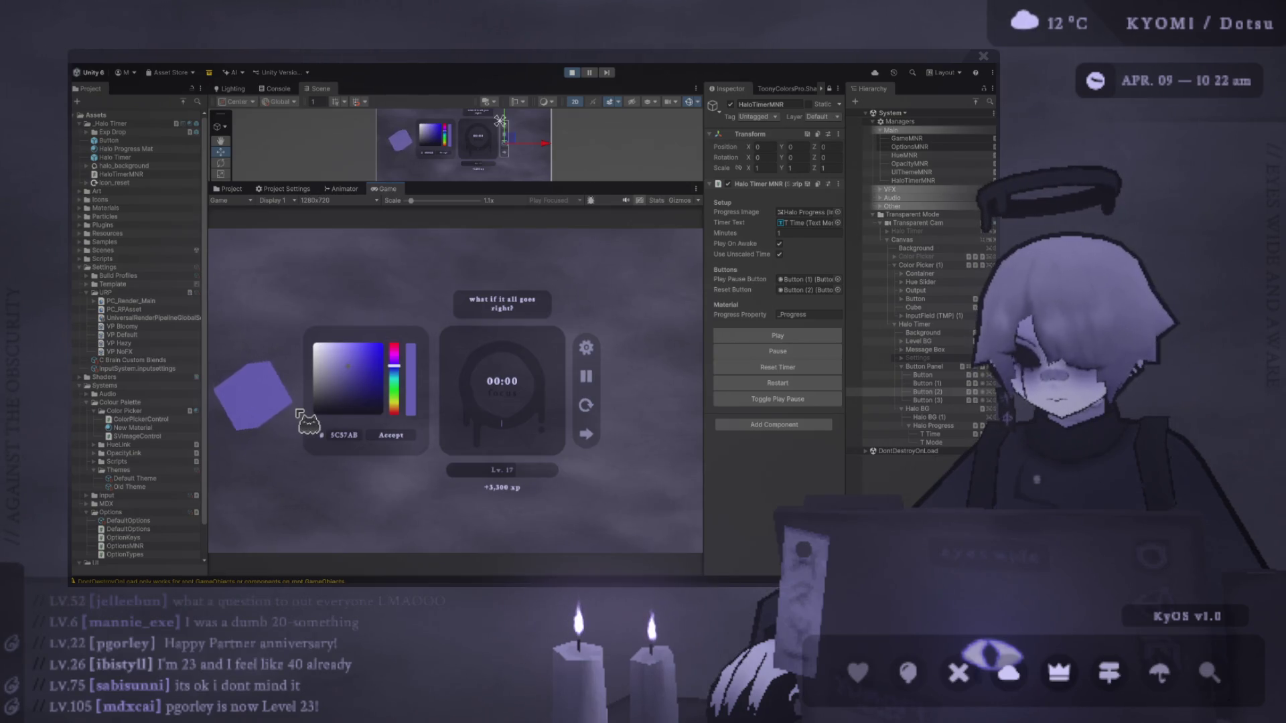
mouse_move(316, 401)
left_mouse_down()
mouse_move(322, 379)
mouse_move(356, 402)
mouse_move(336, 330)
left_mouse_up()
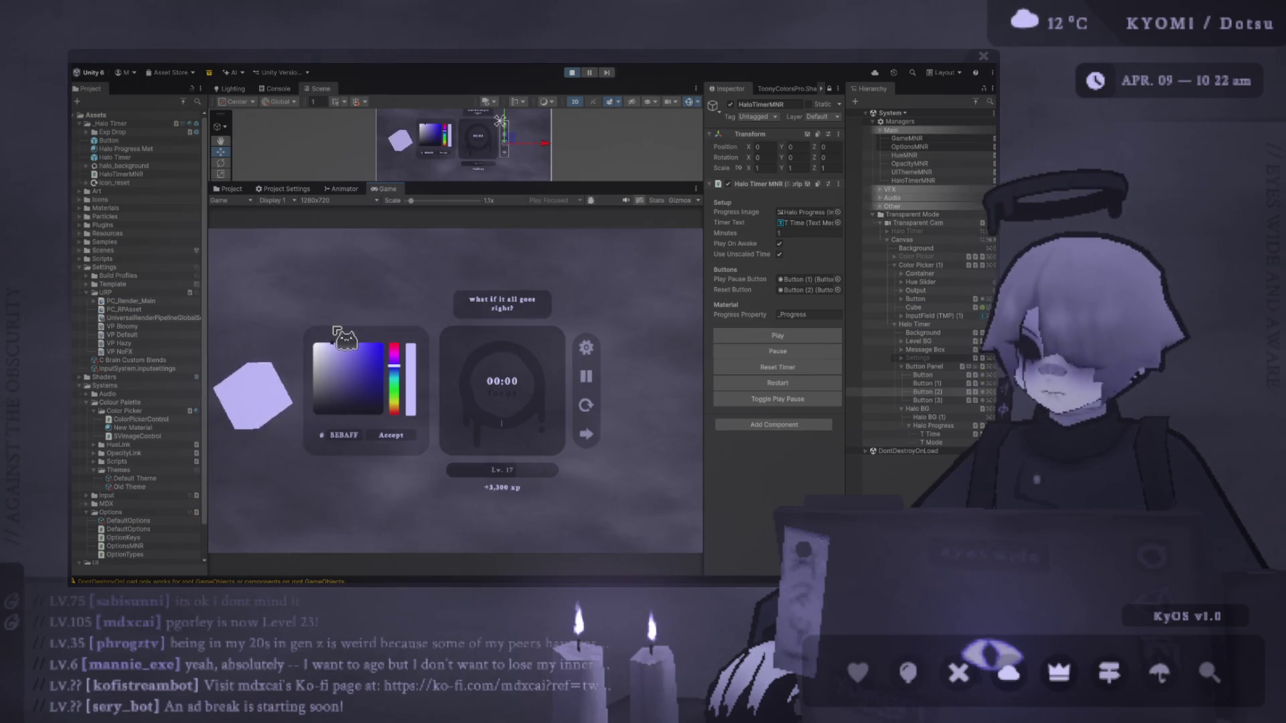
Restart the timer from 01:00, sweep the hexagon to bright lavender, then enlarge the Game view.
left_click(586, 406)
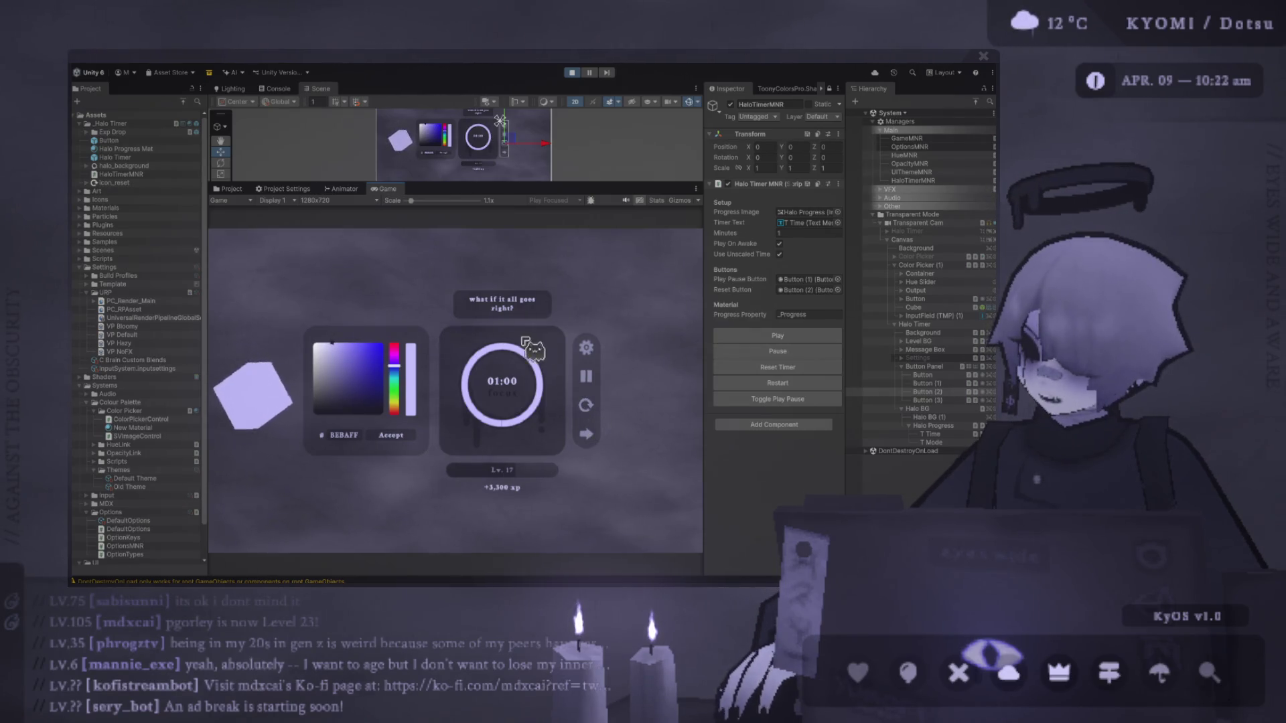
left_click(587, 376)
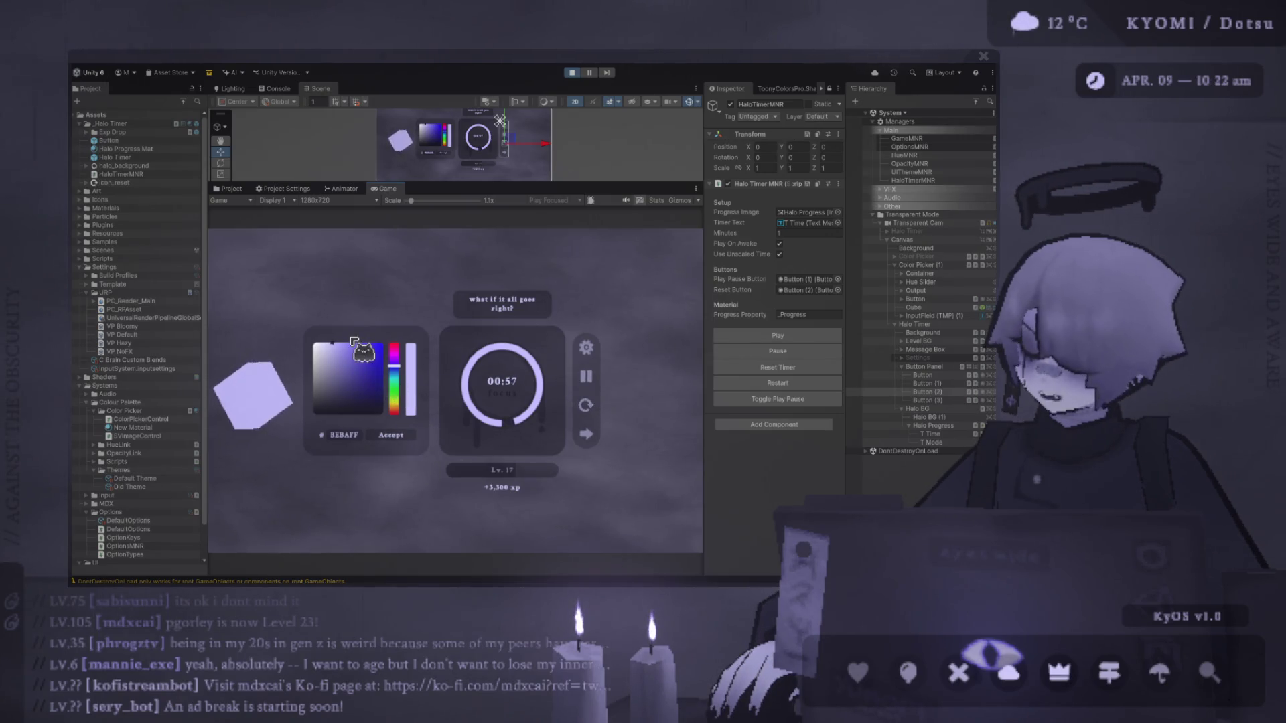
left_click(338, 374)
mouse_move(340, 376)
left_mouse_down()
mouse_move(393, 267)
mouse_move(393, 402)
mouse_move(344, 301)
left_mouse_up()
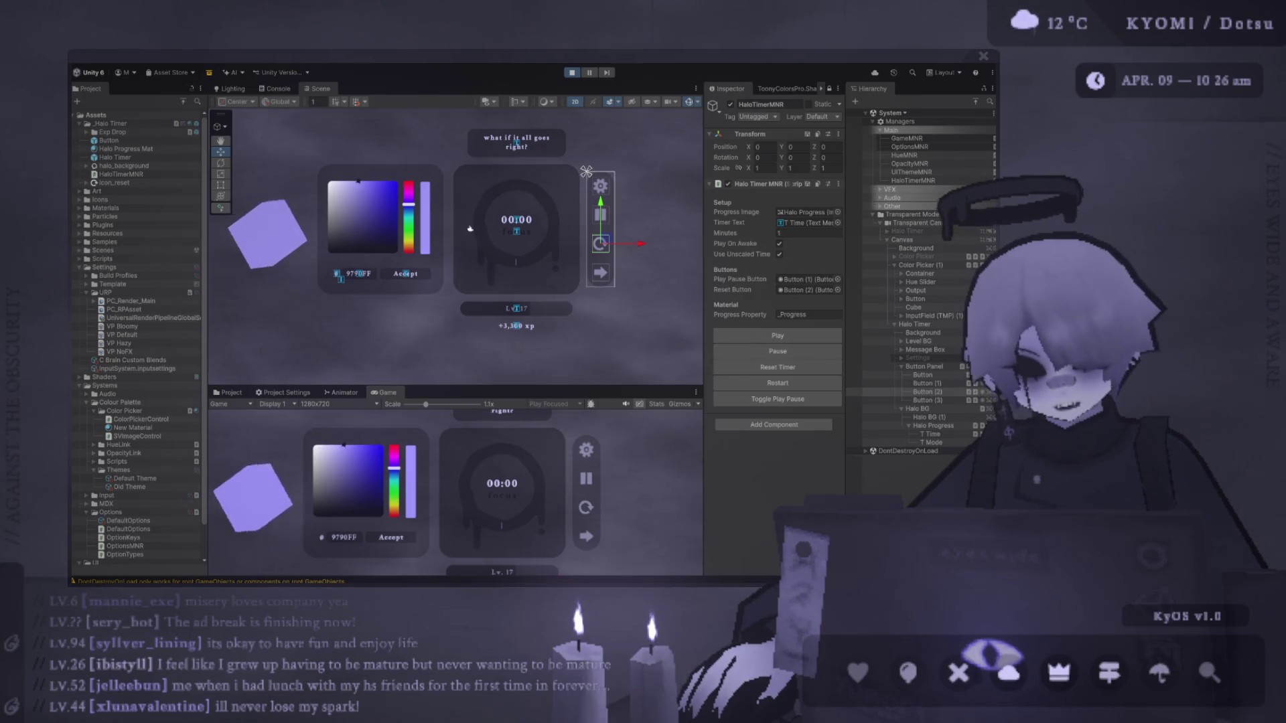
left_click_drag(414, 387, 414, 191)
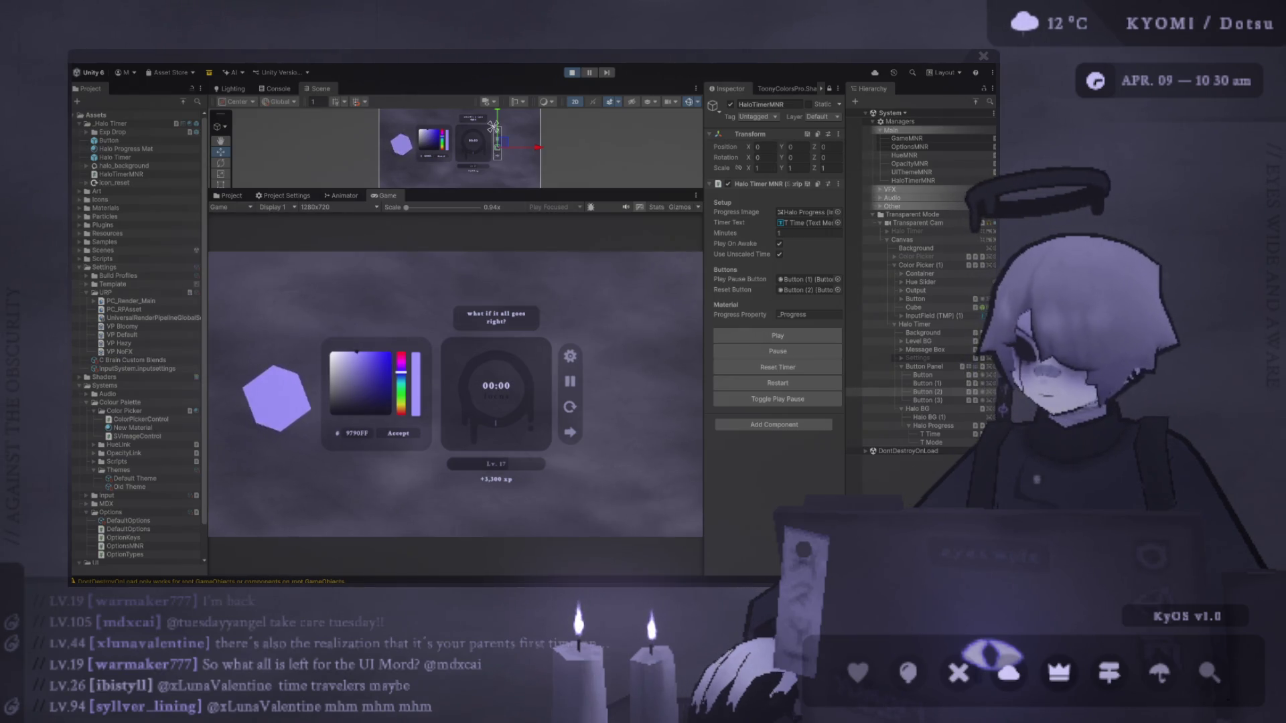
Reset the halo timer to one minute, start it, and pick a pale colour for the cube.
left_click(571, 406)
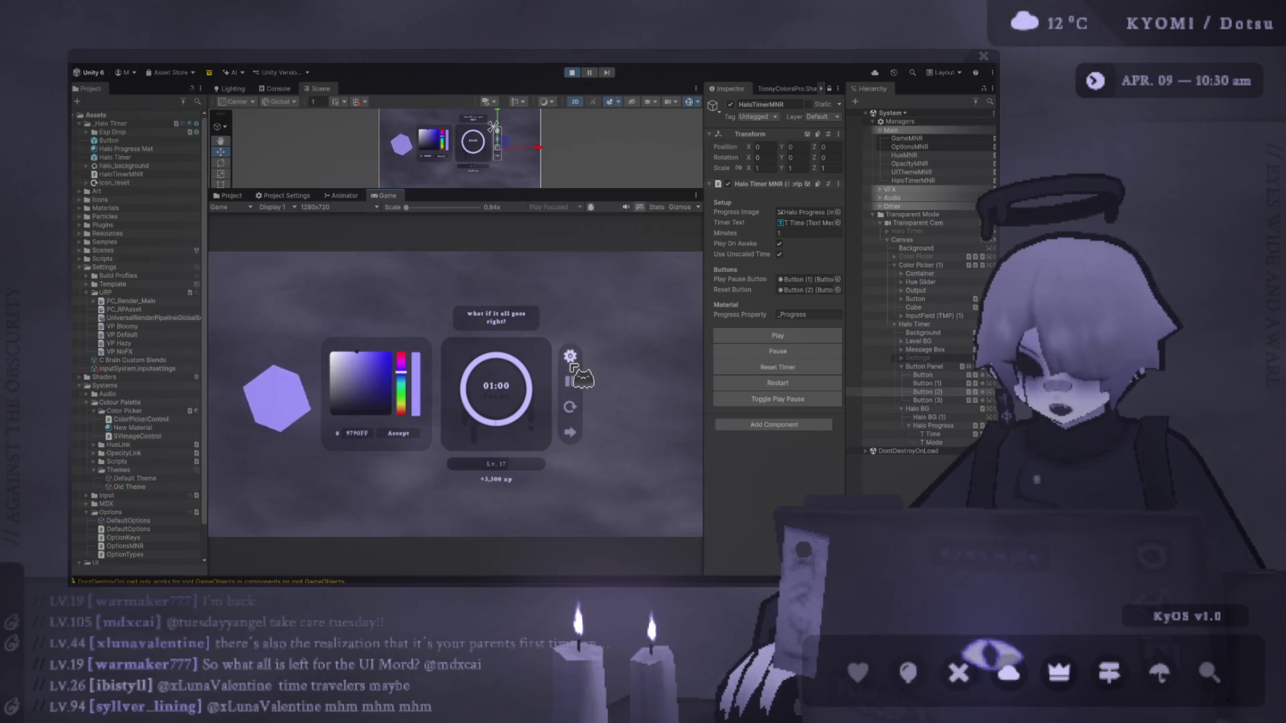
left_click(570, 382)
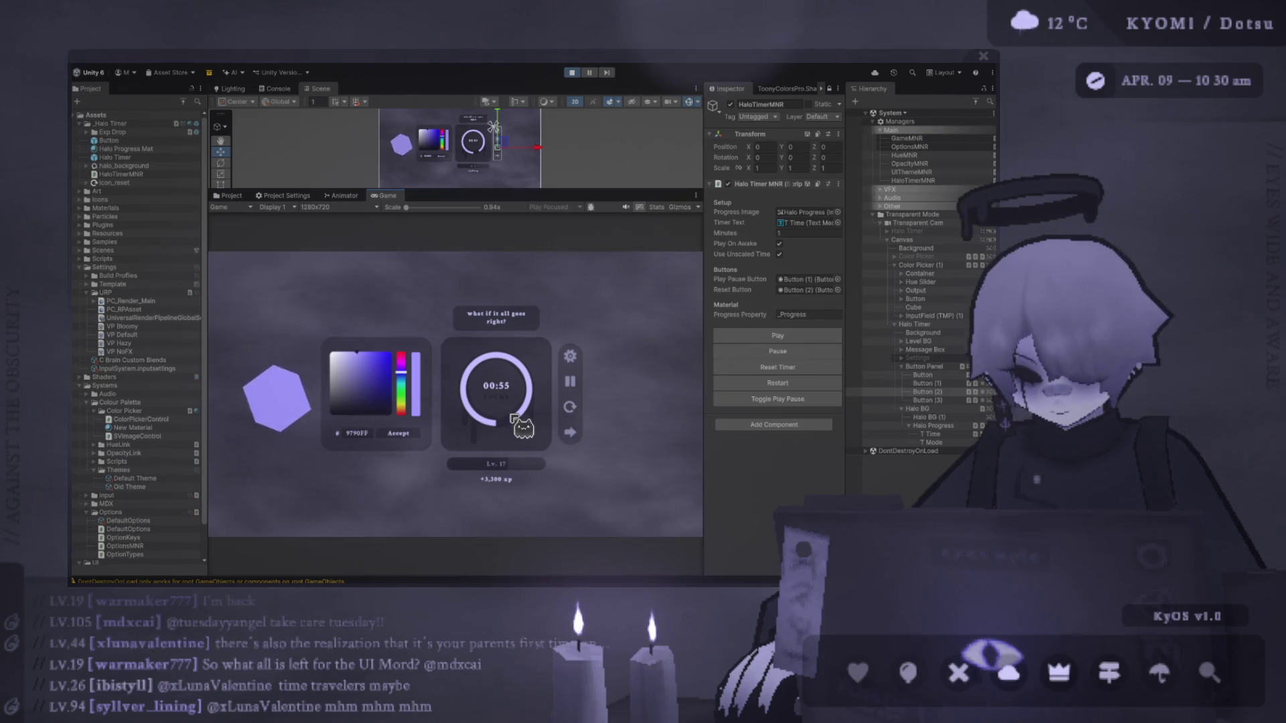
mouse_move(356, 375)
left_mouse_down()
mouse_move(368, 390)
mouse_move(359, 355)
mouse_move(372, 406)
mouse_move(346, 416)
mouse_move(389, 415)
mouse_move(349, 402)
mouse_move(321, 361)
mouse_move(310, 375)
mouse_move(353, 295)
left_mouse_up()
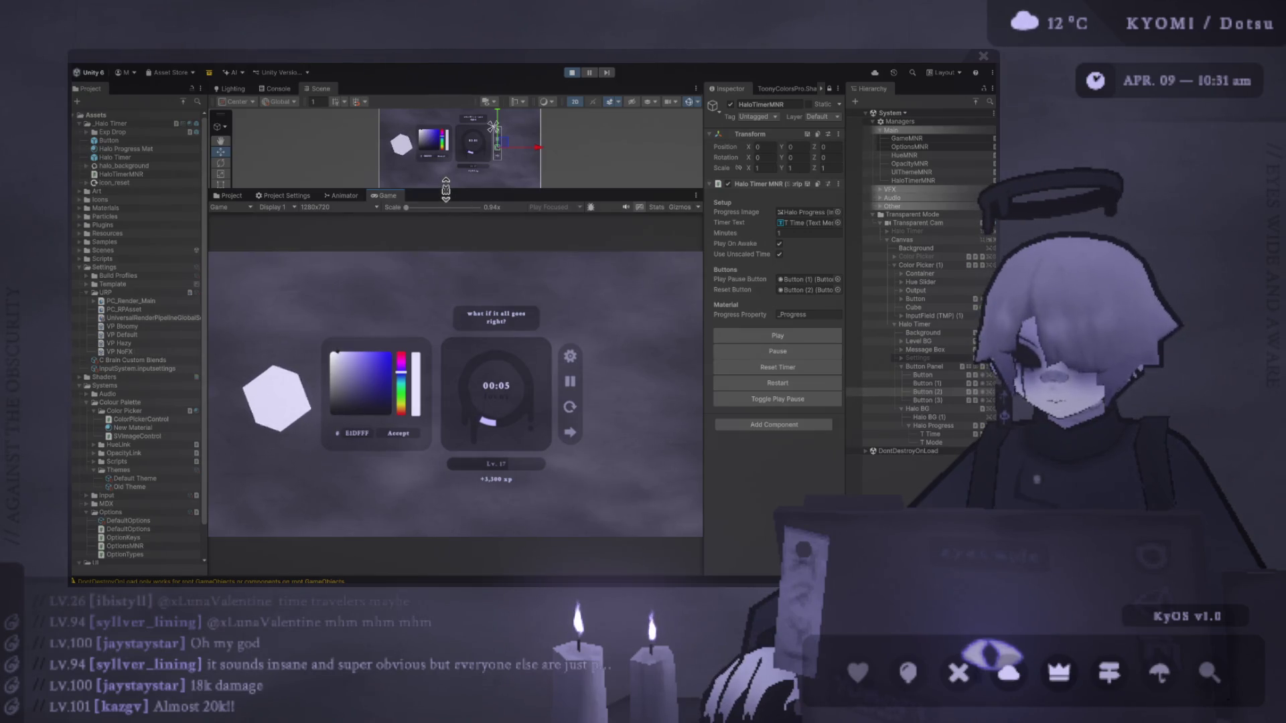
Drag the Scene/Game splitter to shorten the Scene view strip as the countdown ends.
mouse_move(445, 190)
left_mouse_down()
mouse_move(429, 265)
mouse_move(405, 252)
mouse_move(397, 167)
left_mouse_up()
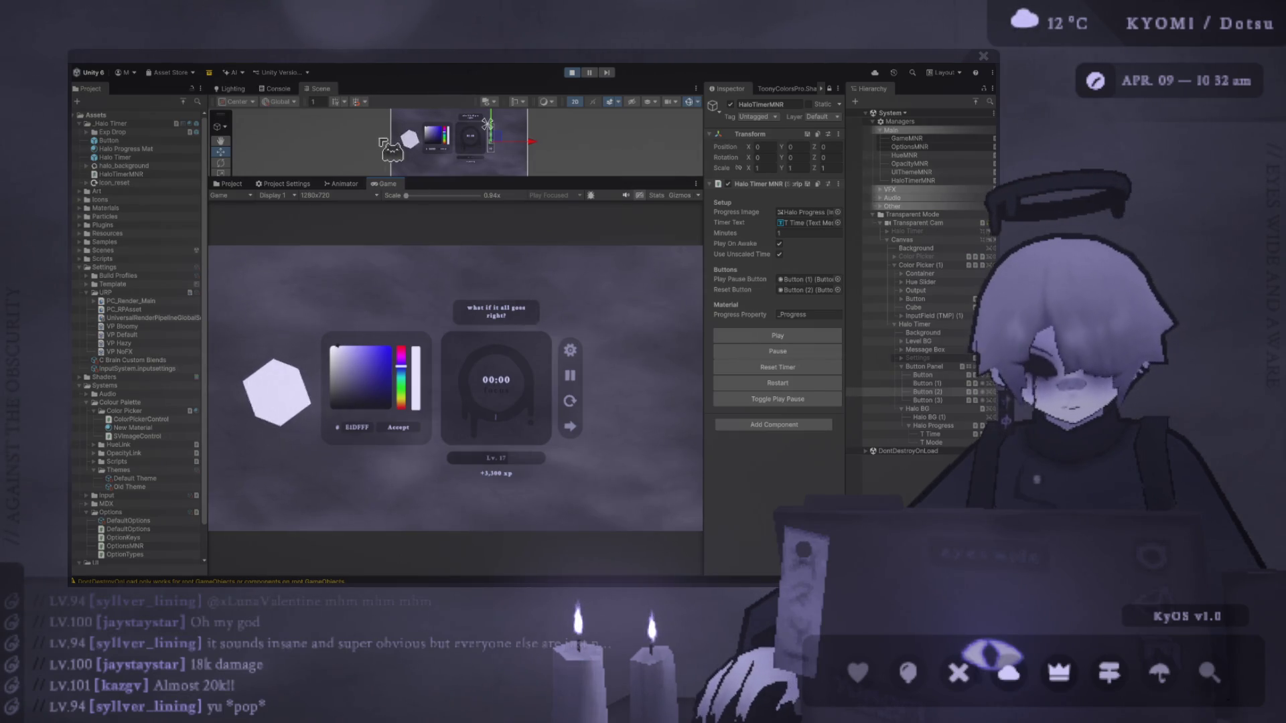
Give the Game view nearly full height, pick pale lavender, and zoom the preview to 1.2x.
left_click_drag(450, 177, 452, 127)
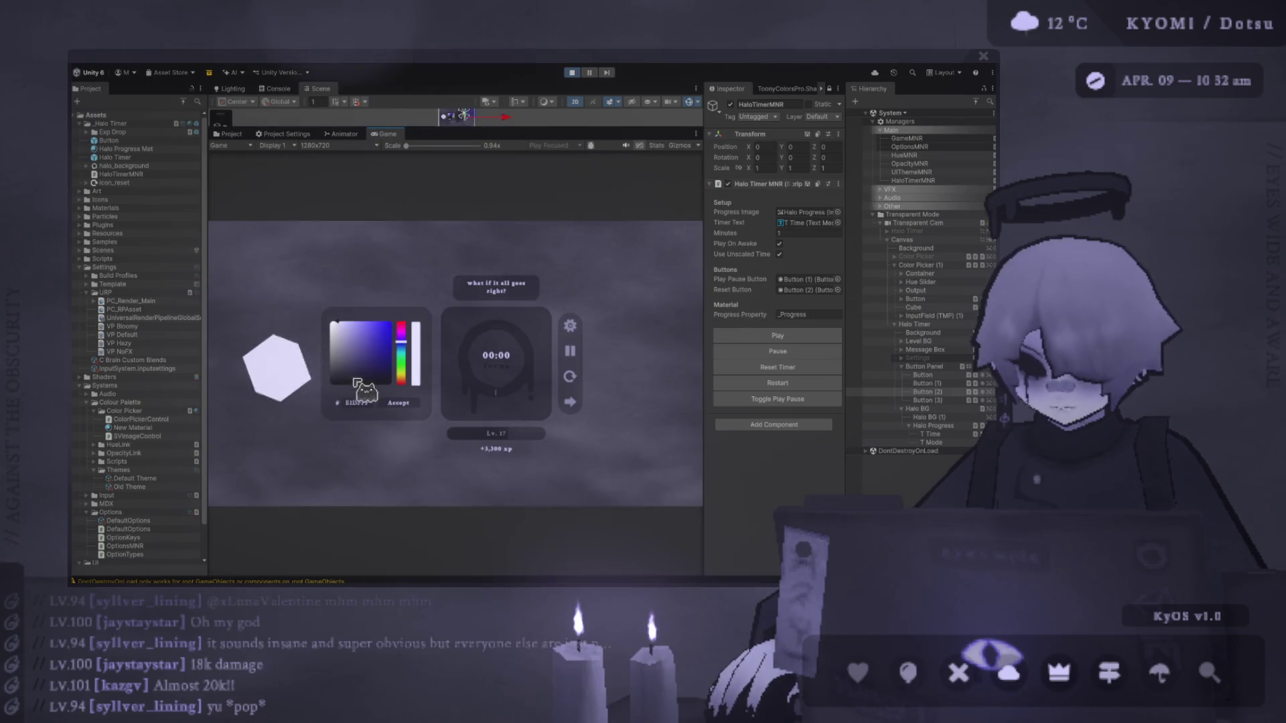
left_click_drag(341, 340, 343, 323)
scroll(436, 164, "up", 3)
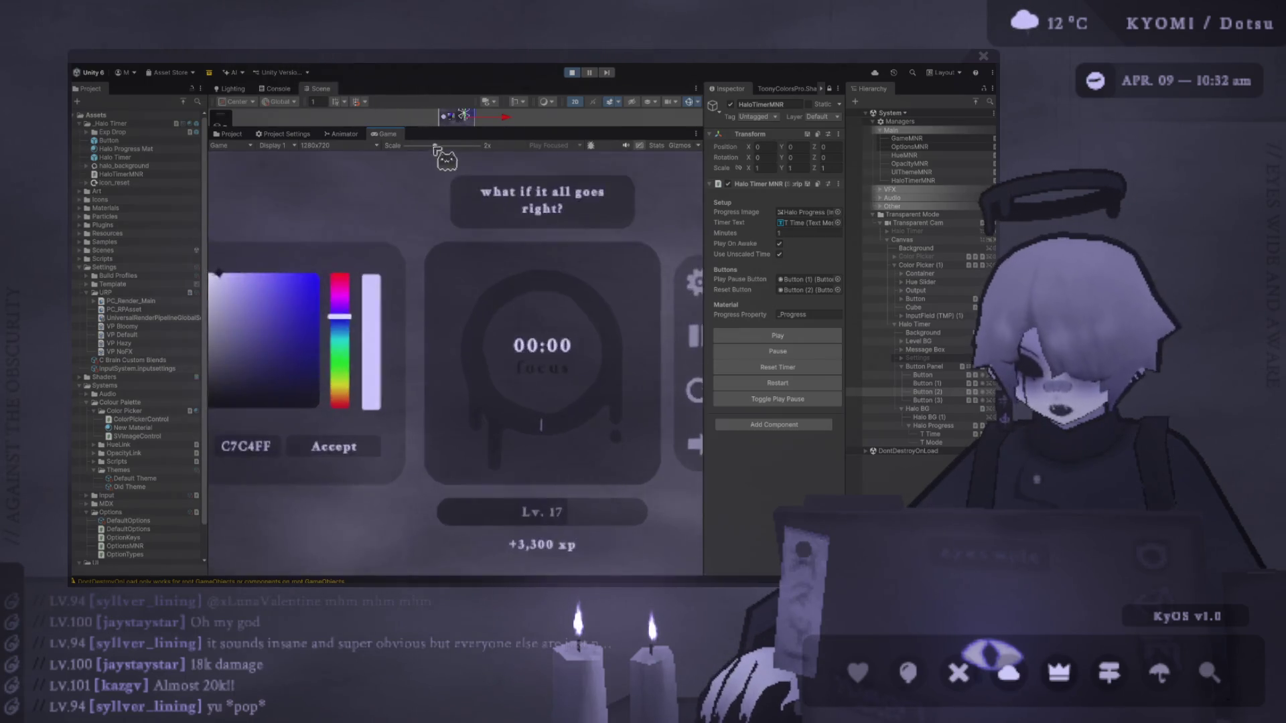
left_click_drag(425, 148, 417, 152)
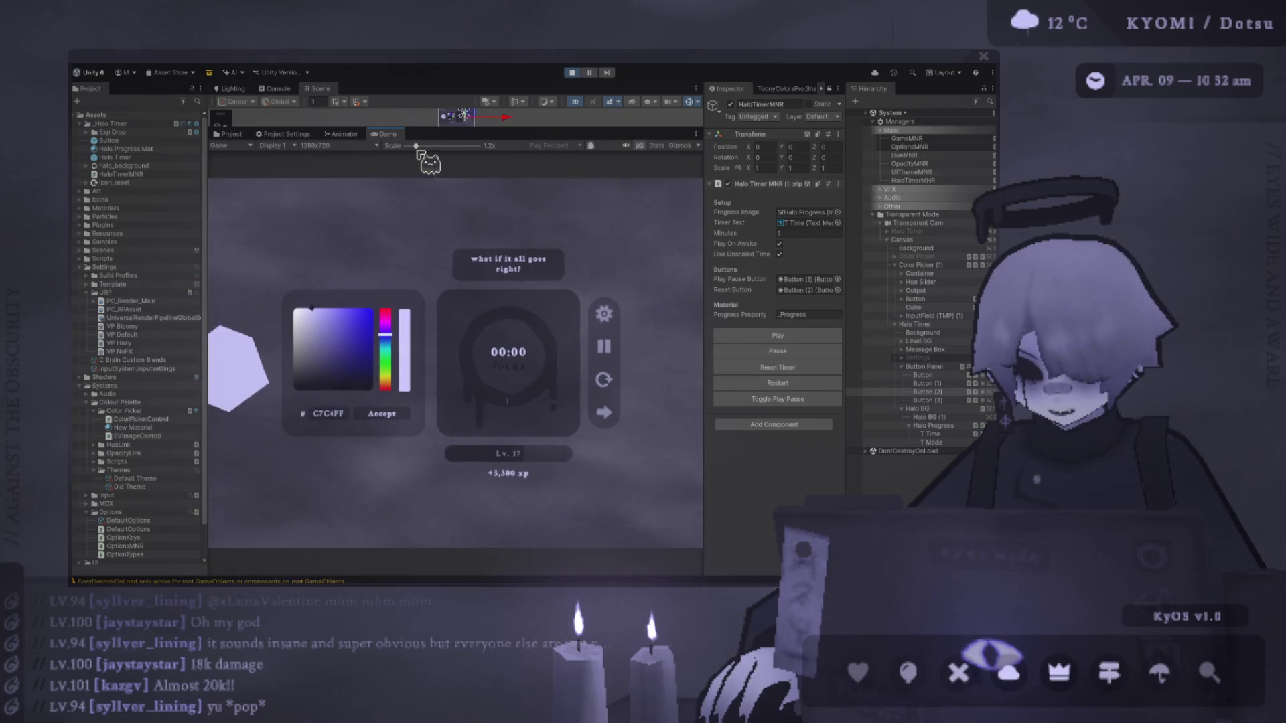
Try brighter blue, purple, dusty pink and pure white colours in the picker.
mouse_move(363, 321)
left_mouse_down()
mouse_move(315, 292)
mouse_move(347, 291)
left_mouse_up()
mouse_move(384, 334)
left_mouse_down()
mouse_move(395, 310)
mouse_move(395, 394)
mouse_move(386, 313)
left_mouse_up()
left_click(336, 342)
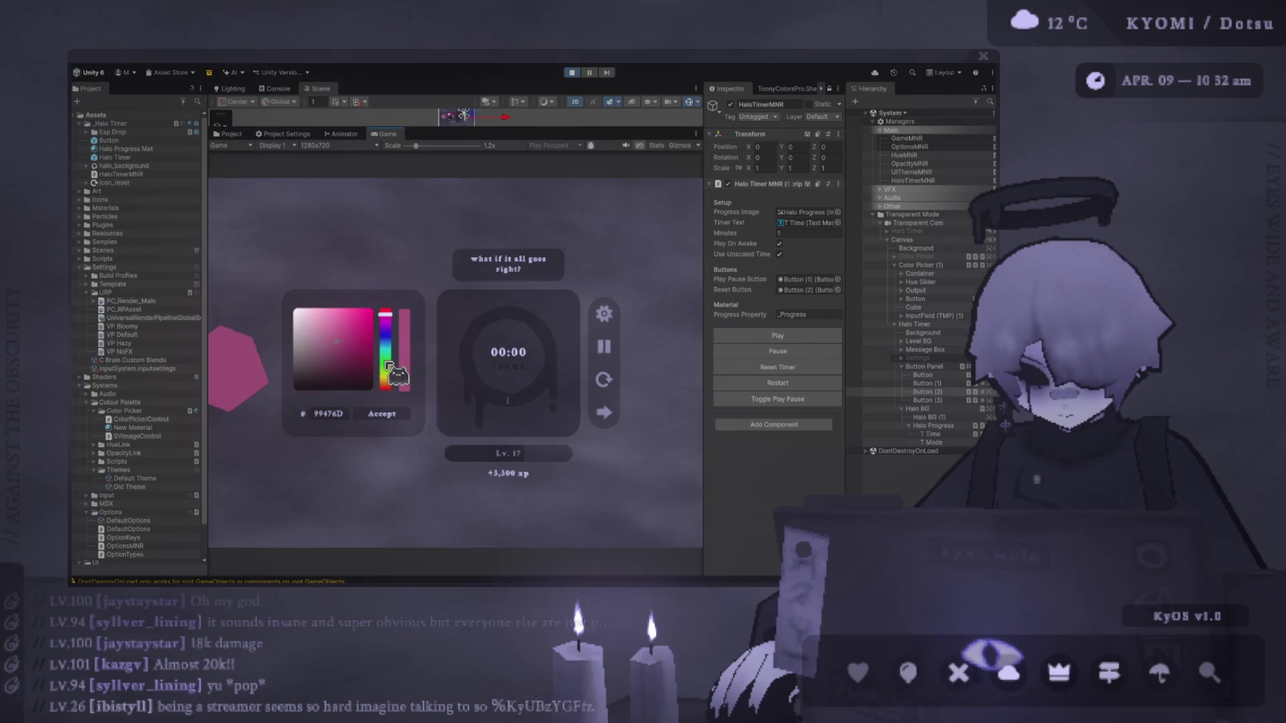
mouse_move(386, 343)
left_mouse_down()
mouse_move(393, 416)
mouse_move(401, 365)
mouse_move(387, 310)
left_mouse_up()
left_click(340, 338)
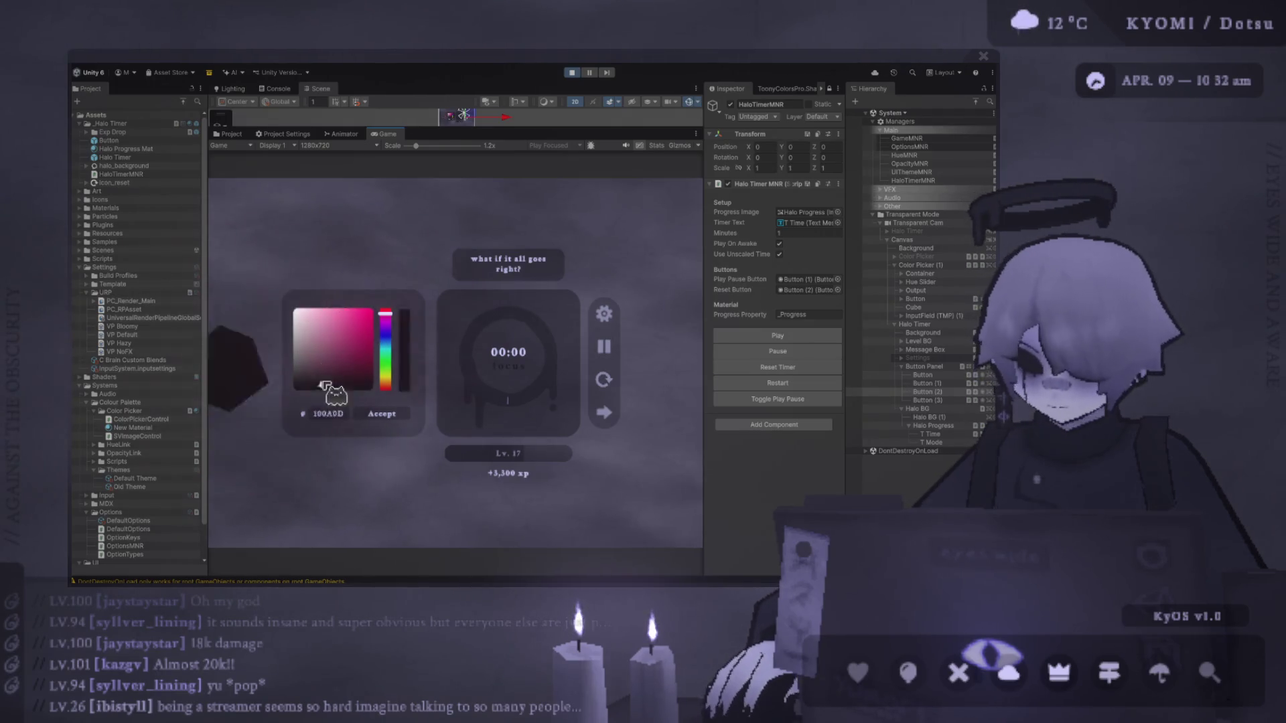
left_click(294, 310)
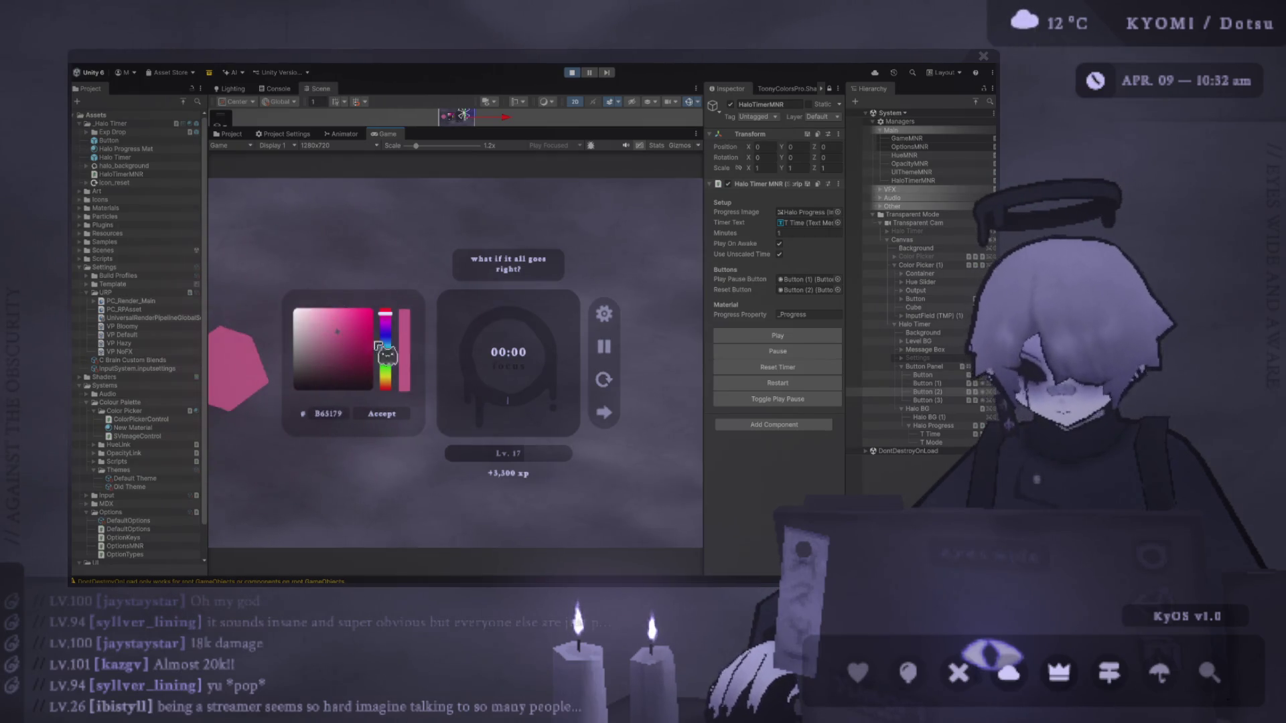
Sweep the hue from pink to purple, fit the preview, and start the halo countdown.
mouse_move(388, 322)
left_mouse_down()
mouse_move(388, 386)
mouse_move(391, 329)
mouse_move(394, 353)
left_mouse_up()
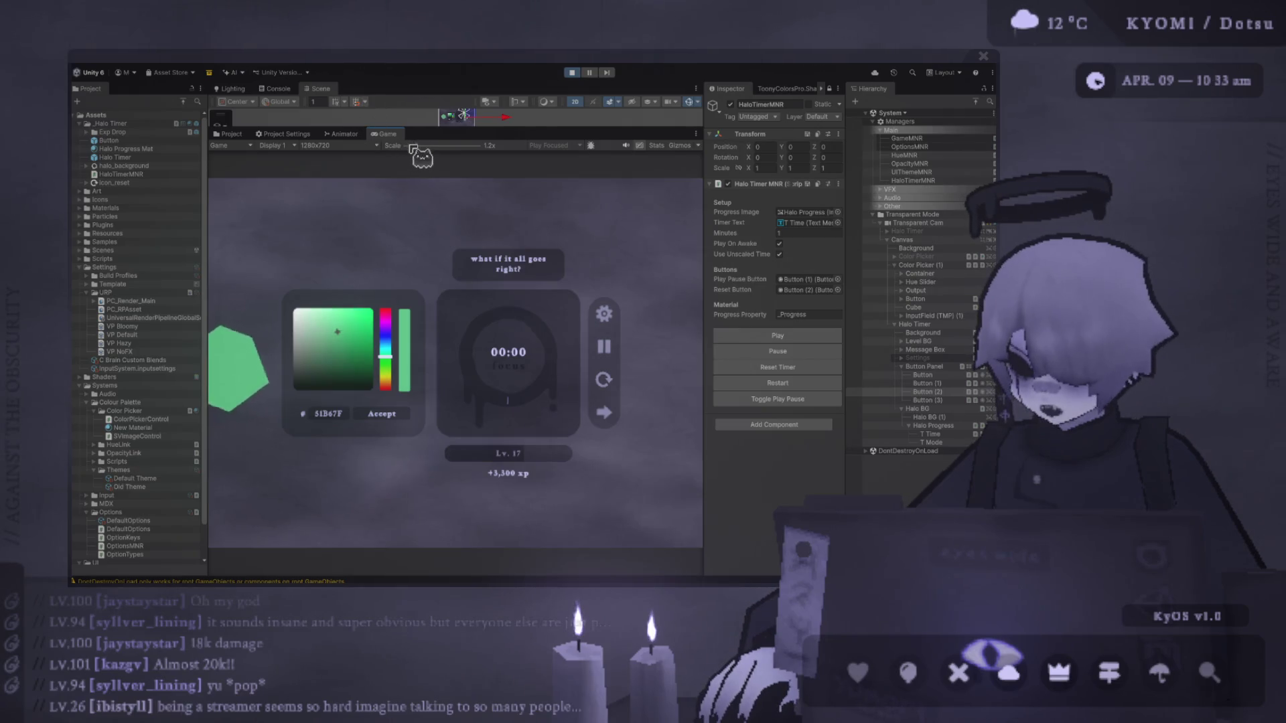
left_click_drag(412, 148, 408, 149)
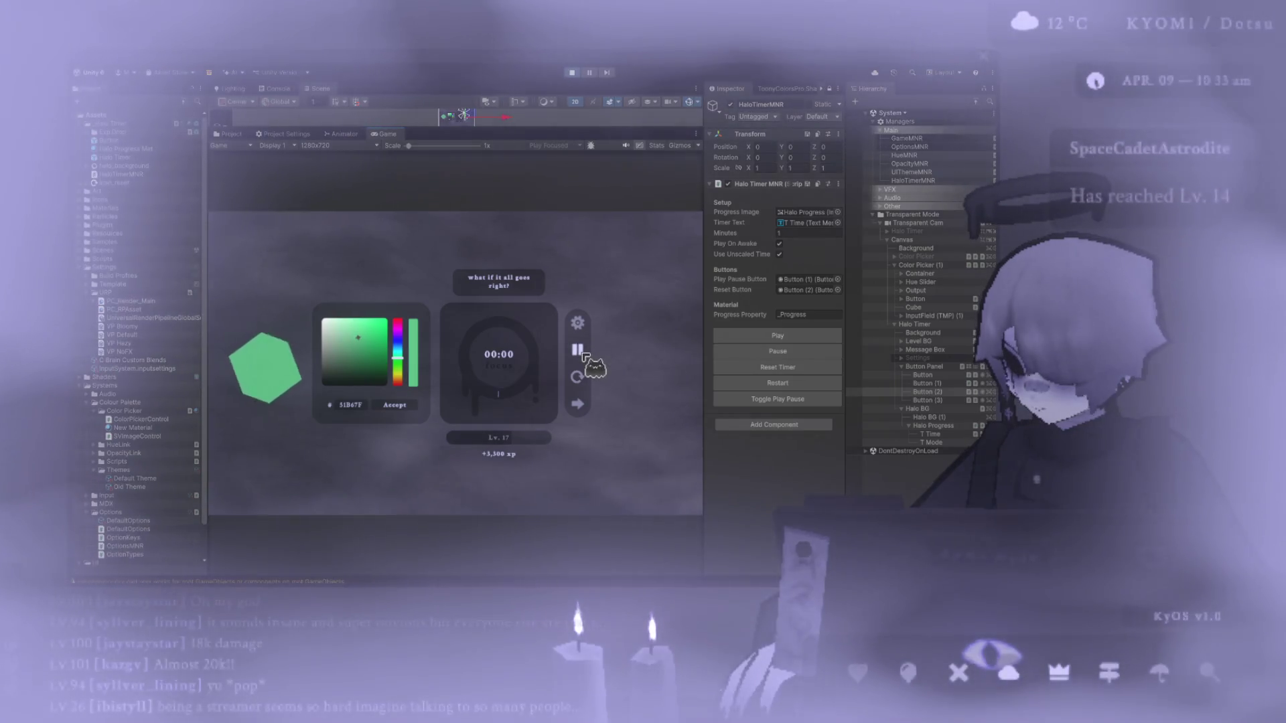
left_click(580, 351)
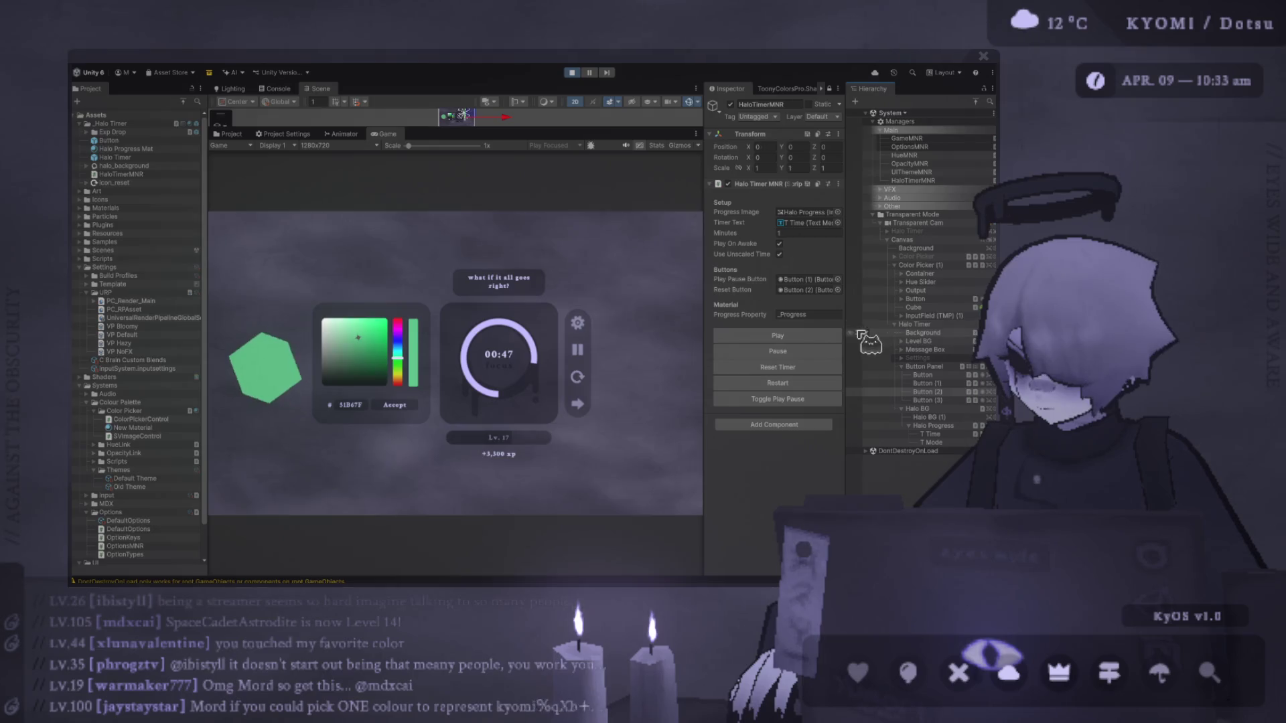
Hide Color Picker (1), enable the Settings panel, and enlarge the game preview to 1.4x.
left_click(866, 266)
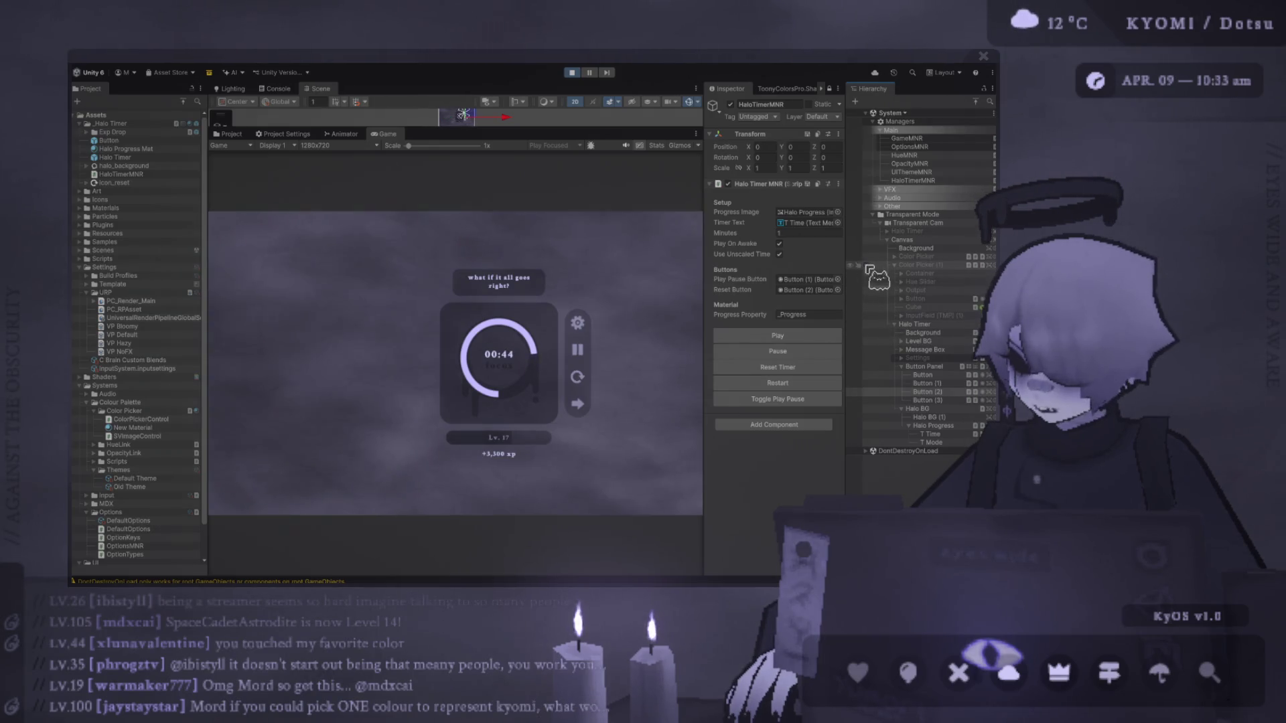
left_click(868, 358)
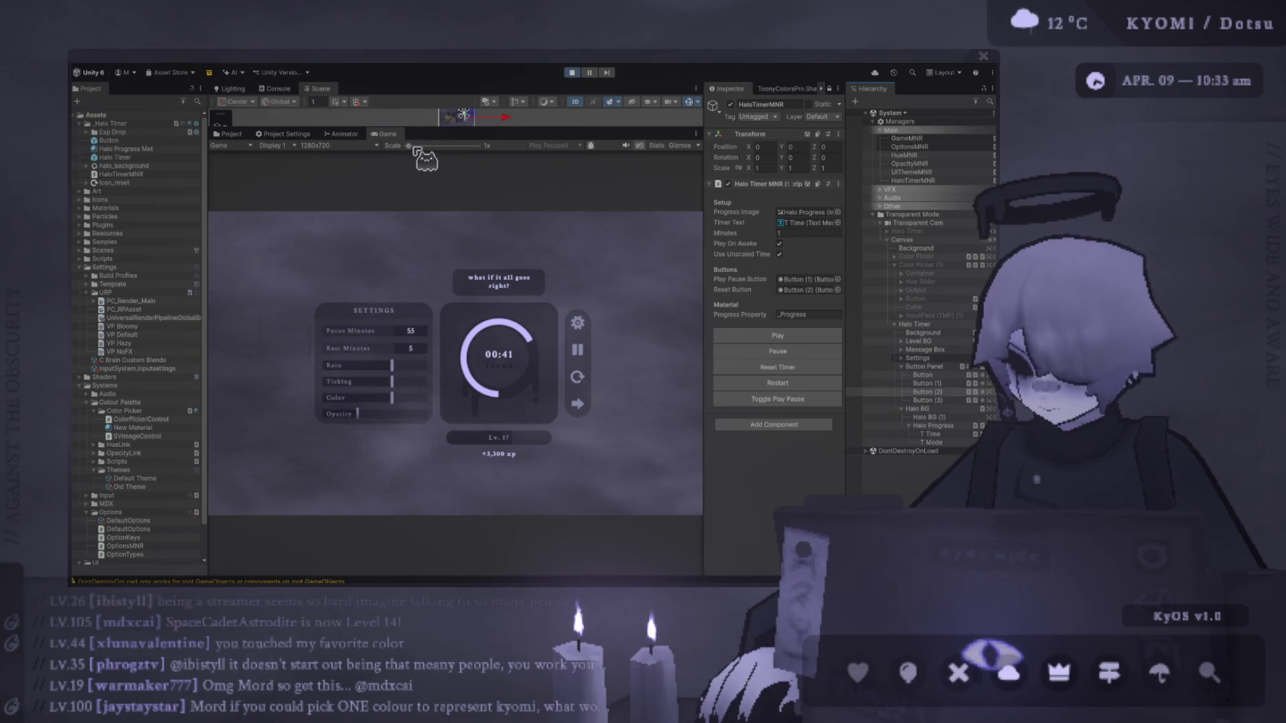
left_click_drag(413, 146, 420, 146)
Test the Rain slider and tint the timer ring from yellow to green, scaling preview back to 1x.
mouse_move(367, 367)
left_mouse_down()
mouse_move(315, 366)
mouse_move(386, 388)
left_mouse_up()
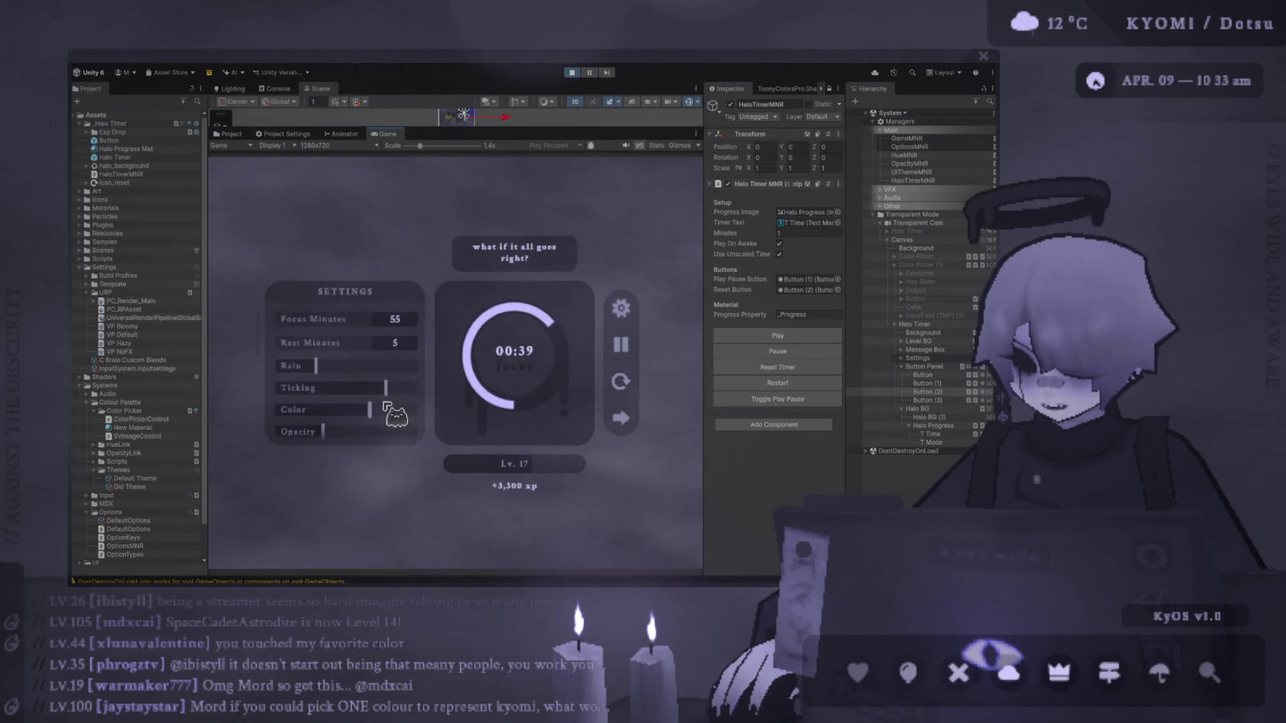
left_click_drag(315, 359, 368, 359)
mouse_move(382, 402)
left_mouse_down()
mouse_move(303, 405)
mouse_move(435, 409)
mouse_move(330, 435)
mouse_move(280, 433)
mouse_move(383, 439)
mouse_move(285, 431)
mouse_move(310, 410)
mouse_move(399, 402)
mouse_move(296, 401)
mouse_move(281, 422)
mouse_move(391, 397)
mouse_move(305, 434)
mouse_move(288, 428)
mouse_move(330, 400)
mouse_move(396, 402)
mouse_move(387, 426)
mouse_move(410, 425)
mouse_move(369, 444)
mouse_move(300, 442)
left_mouse_up()
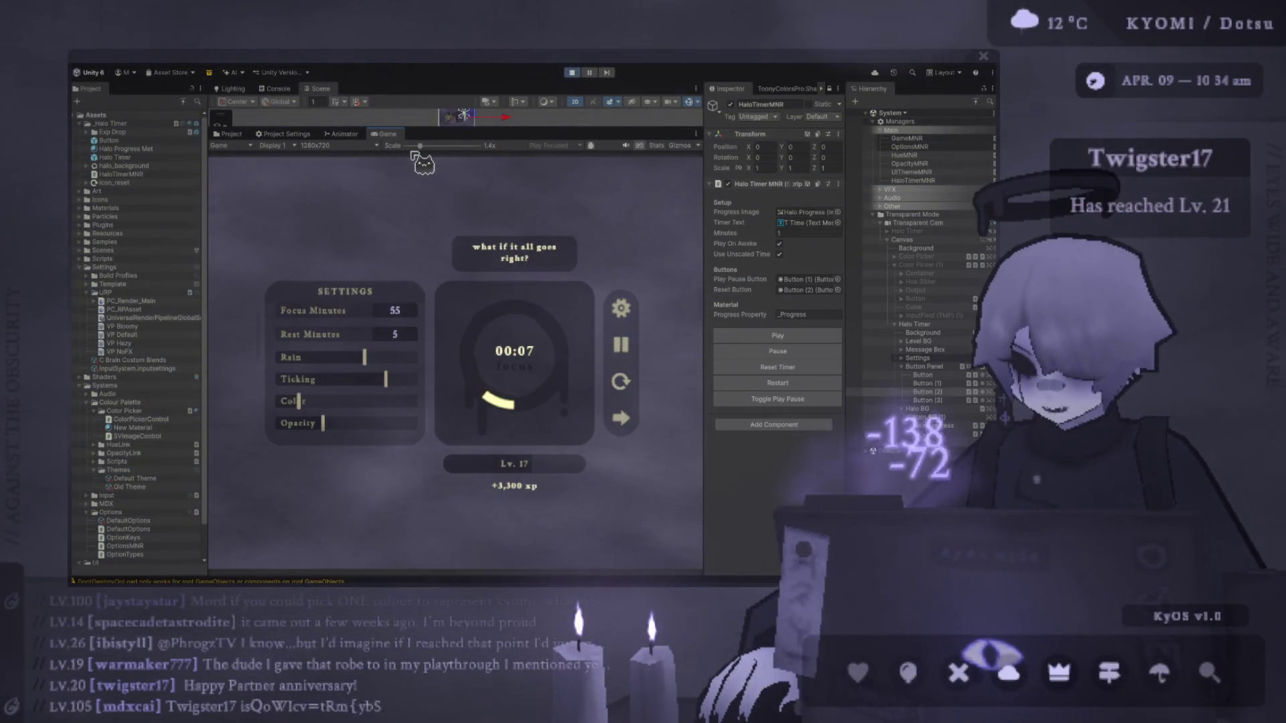
left_click_drag(411, 153, 406, 153)
mouse_move(343, 395)
left_mouse_down()
mouse_move(359, 405)
mouse_move(451, 377)
mouse_move(386, 421)
left_mouse_up()
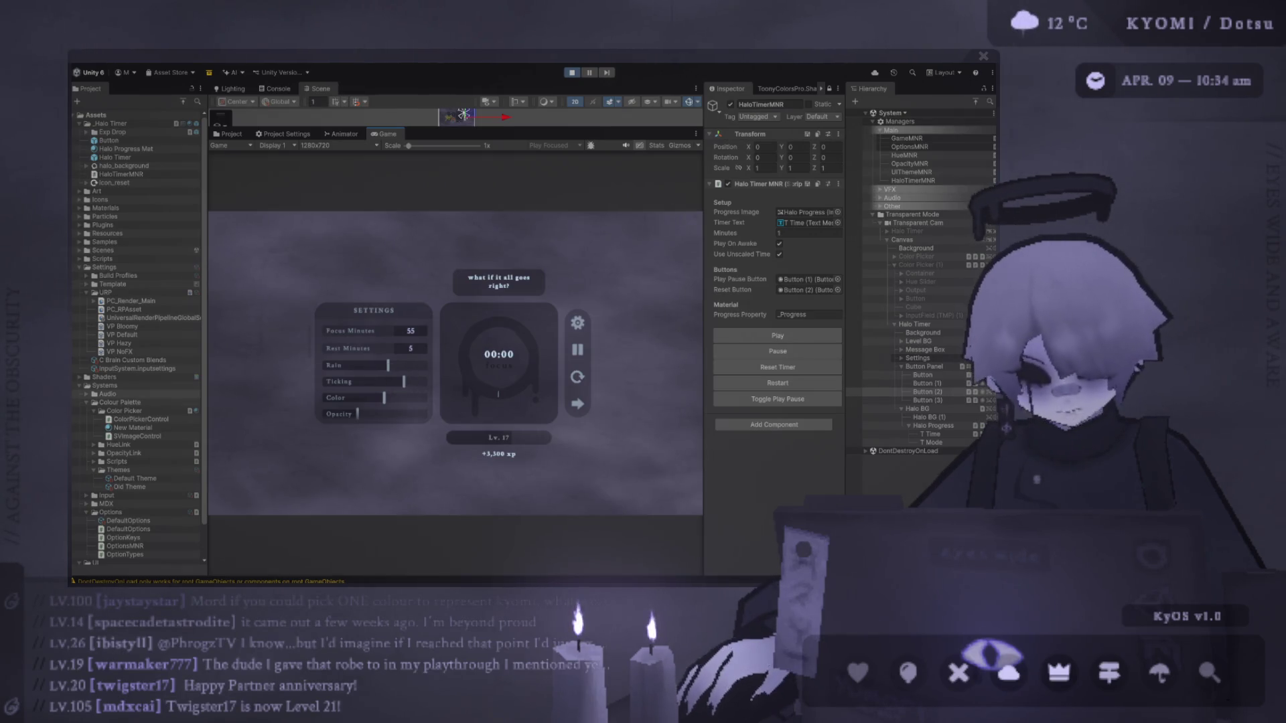
Lower the Color slider to change the ring hue and restart the timer at one minute.
mouse_move(410, 402)
left_mouse_down()
mouse_move(359, 402)
mouse_move(372, 399)
left_mouse_up()
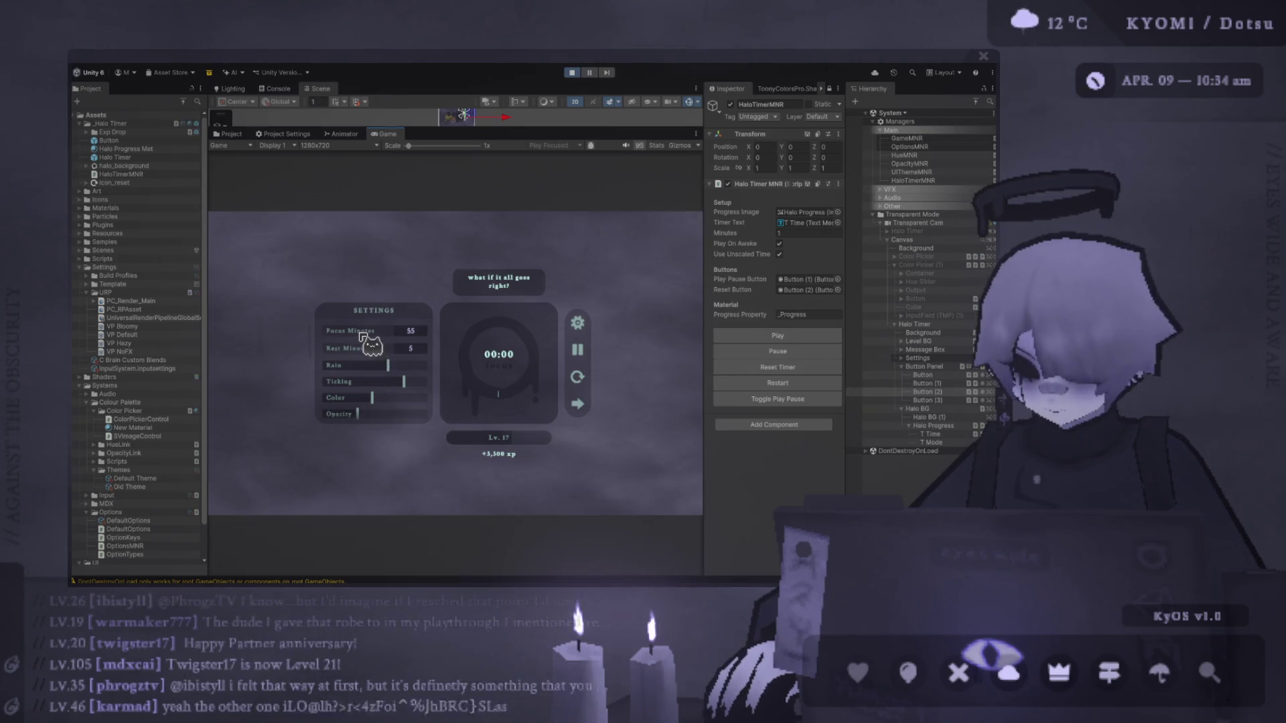
left_click_drag(367, 401, 369, 400)
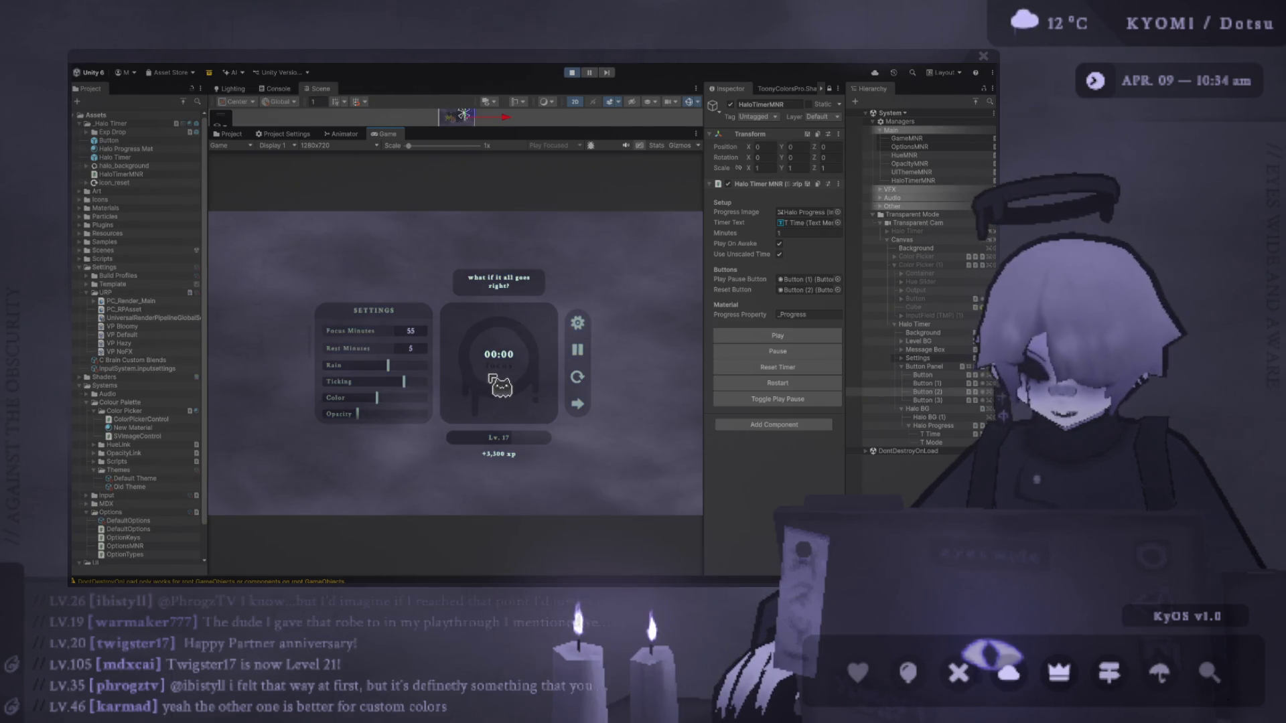
left_click(720, 367)
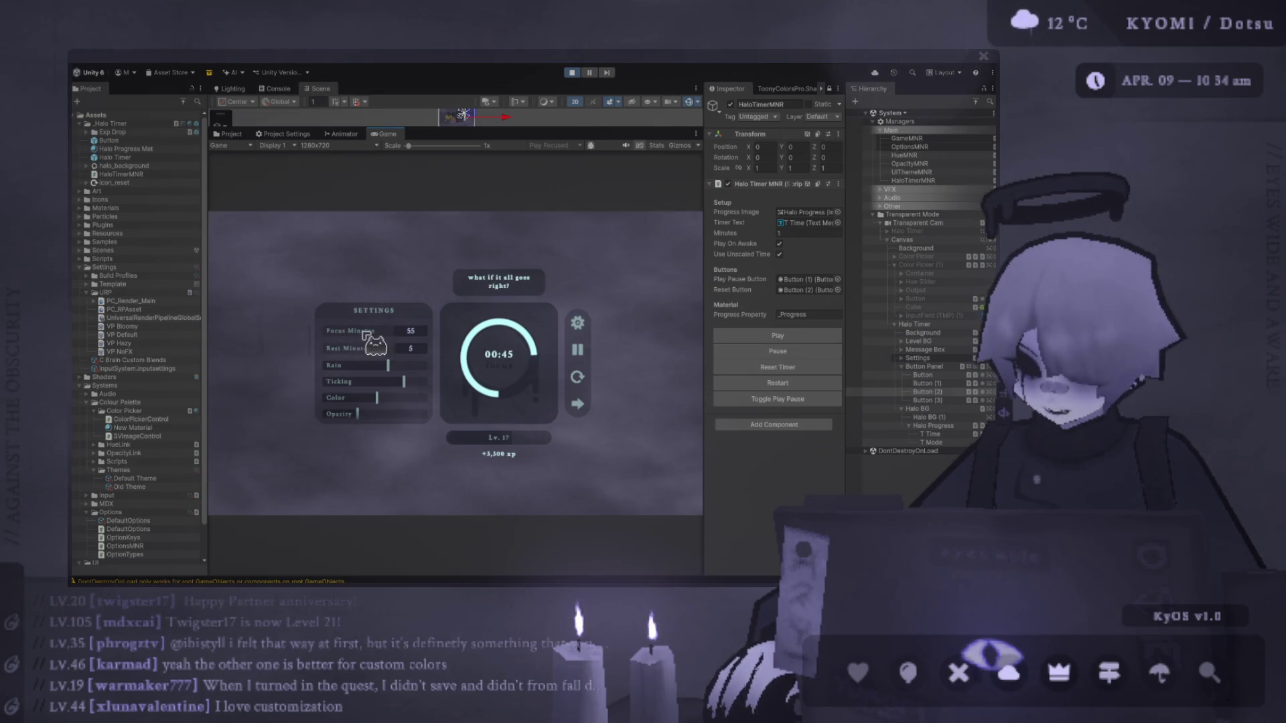
Lower the Rain slider and shift the ring hue from cyan to green.
scroll(376, 387, "down", 1)
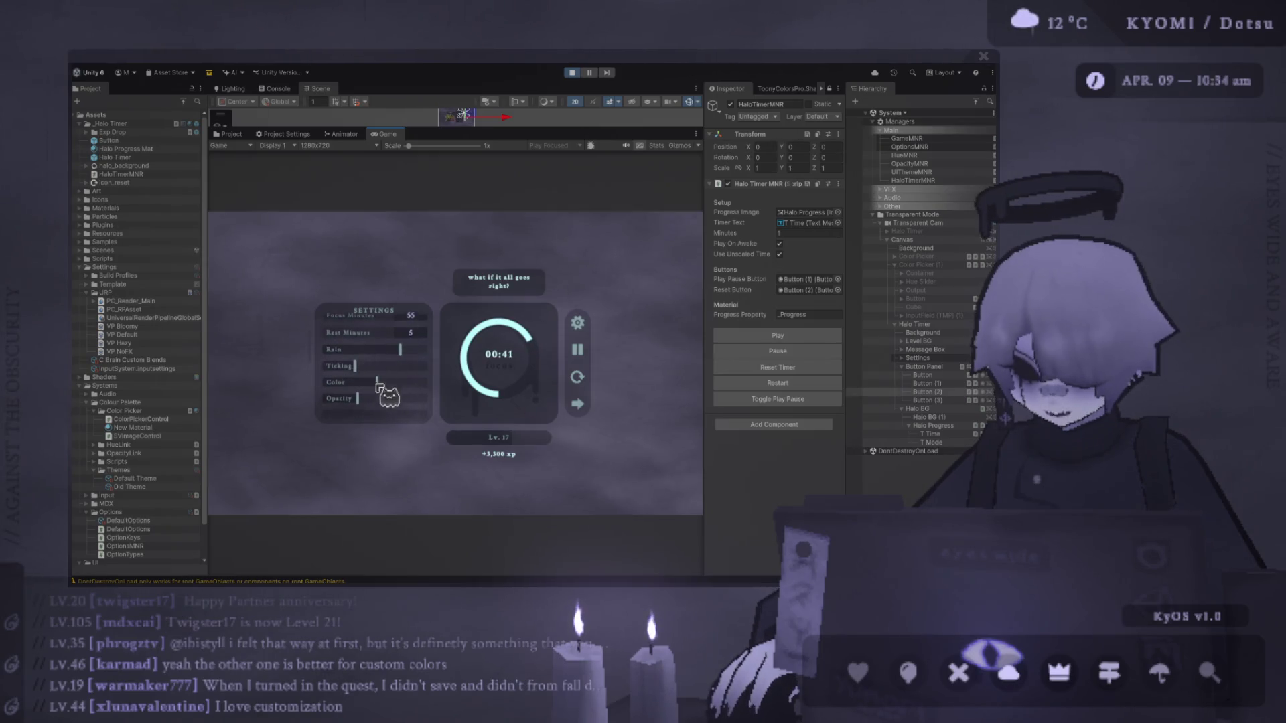
scroll(387, 400, "up", 2)
scroll(379, 395, "down", 1)
left_click(374, 366)
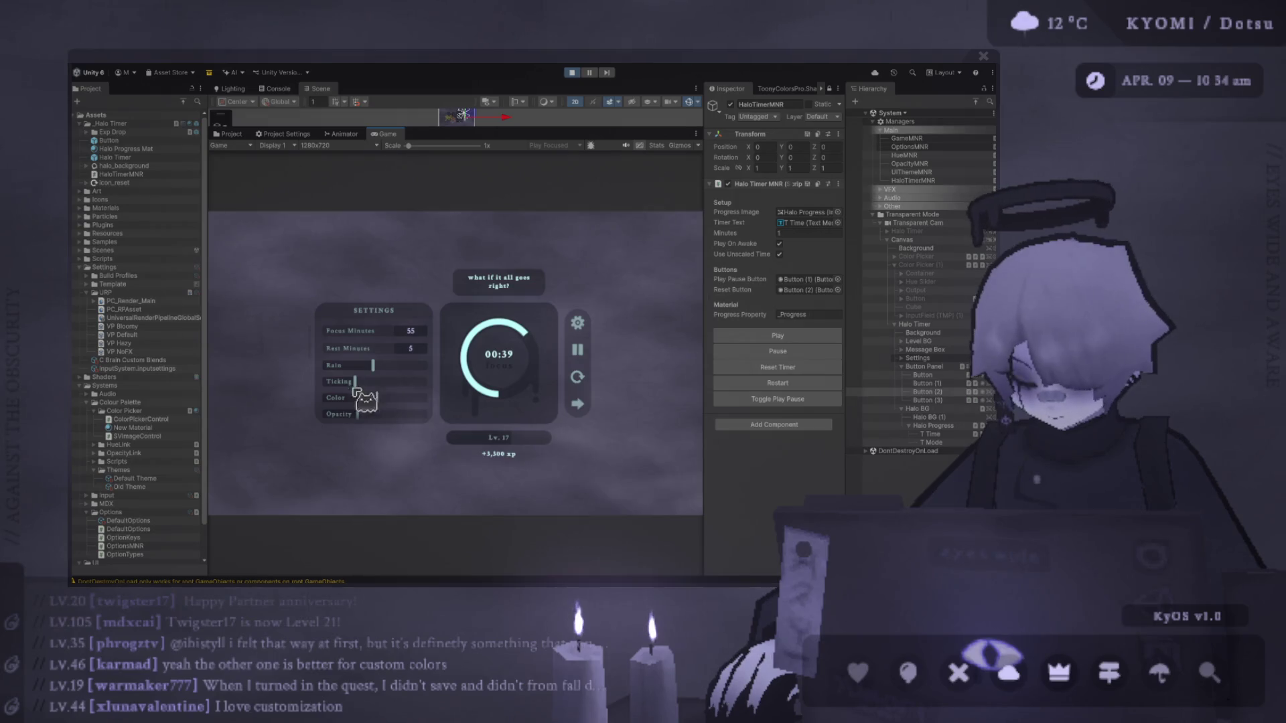
mouse_move(377, 396)
left_mouse_down()
mouse_move(324, 404)
mouse_move(372, 405)
left_mouse_up()
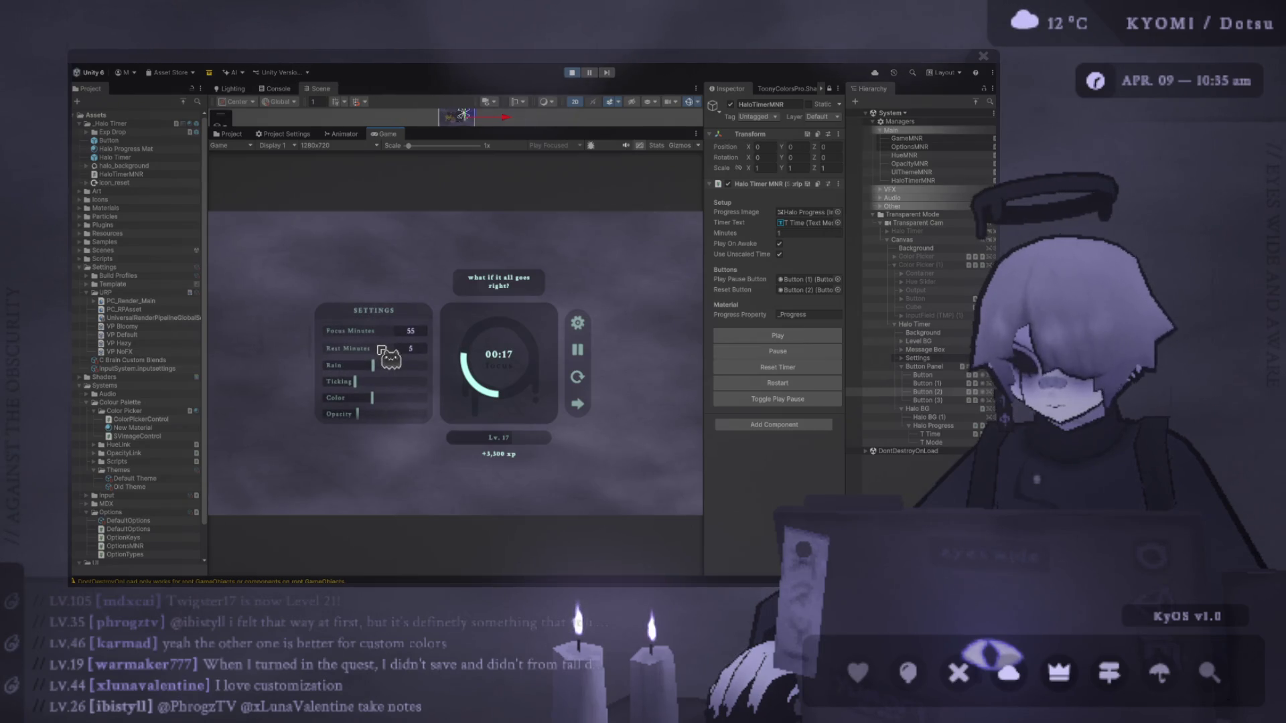
Lower the panel Opacity and raise the Ticking slider level.
scroll(372, 382, "down", 1)
mouse_move(365, 397)
left_mouse_down()
mouse_move(437, 408)
mouse_move(331, 399)
mouse_move(491, 402)
mouse_move(348, 401)
mouse_move(402, 377)
mouse_move(374, 401)
mouse_move(398, 394)
left_mouse_up()
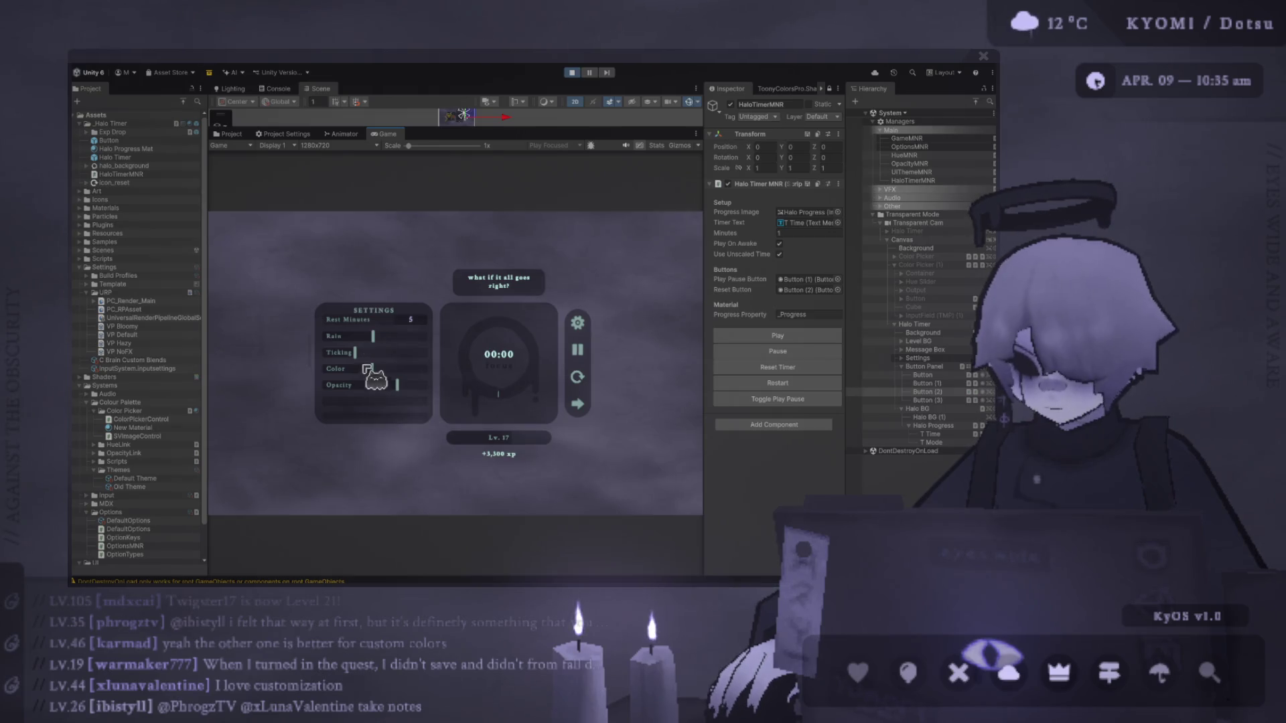
mouse_move(357, 355)
left_mouse_down()
mouse_move(389, 362)
mouse_move(375, 366)
mouse_move(416, 422)
left_mouse_up()
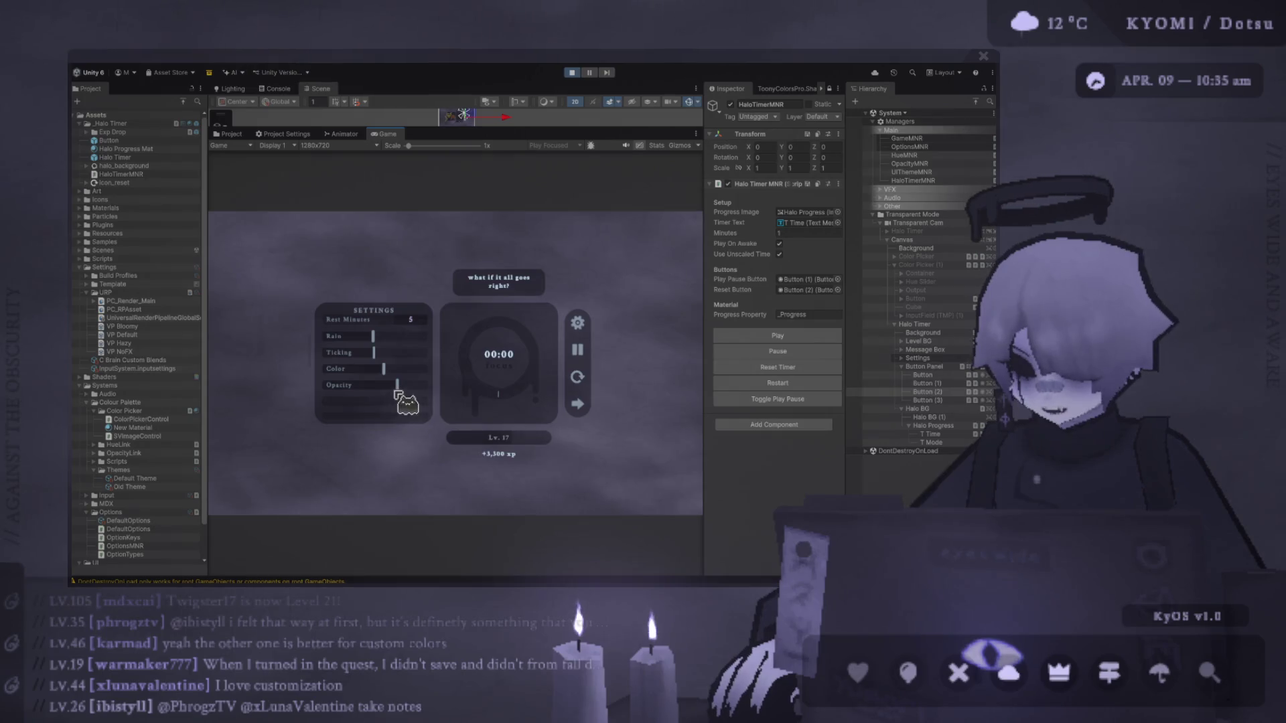
scroll(328, 396, "down", 1)
Set Opacity partway, push Color to its maximum, and restart the timer with a pink ring.
left_click_drag(397, 372, 499, 390)
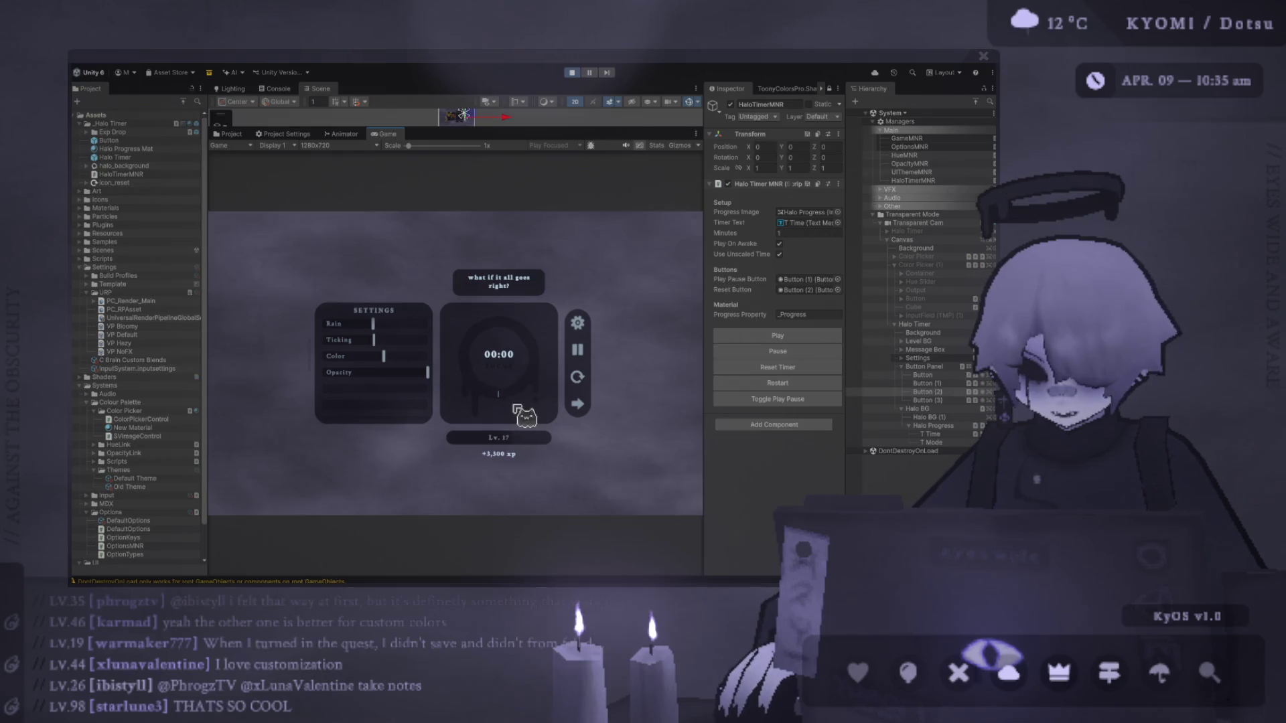
left_click(386, 369)
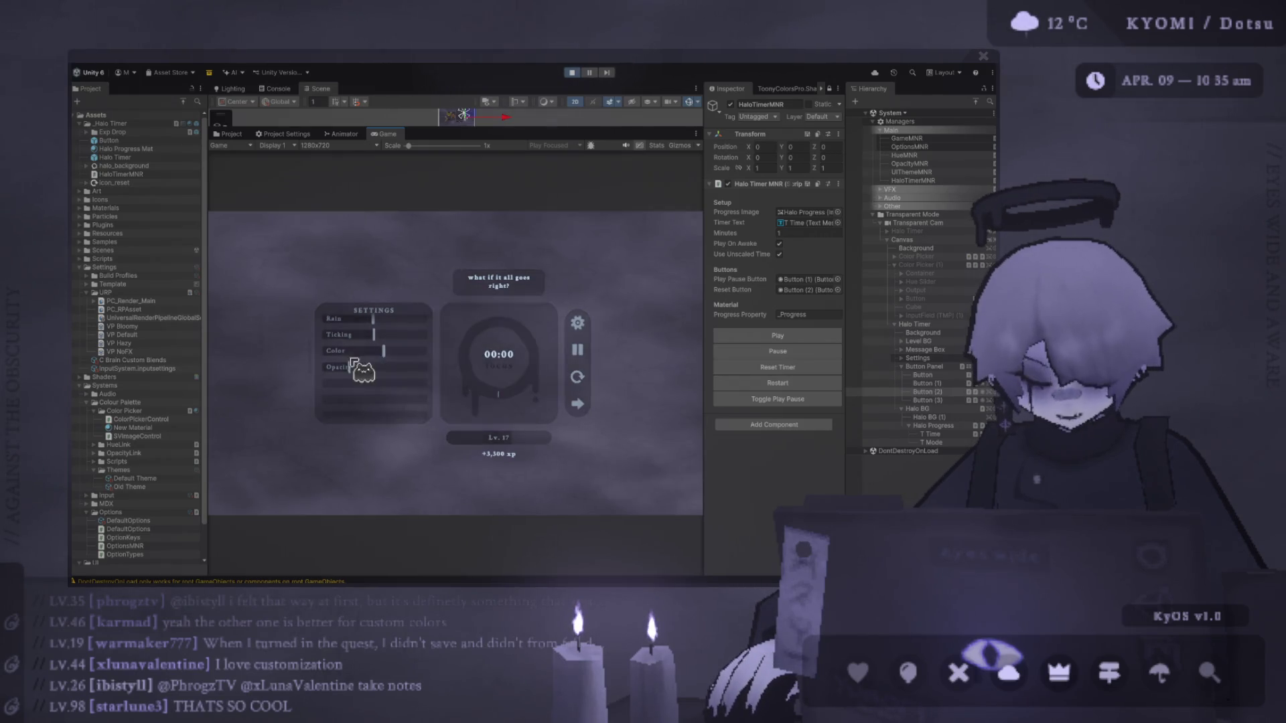
left_click(414, 349)
left_click_drag(416, 349, 430, 350)
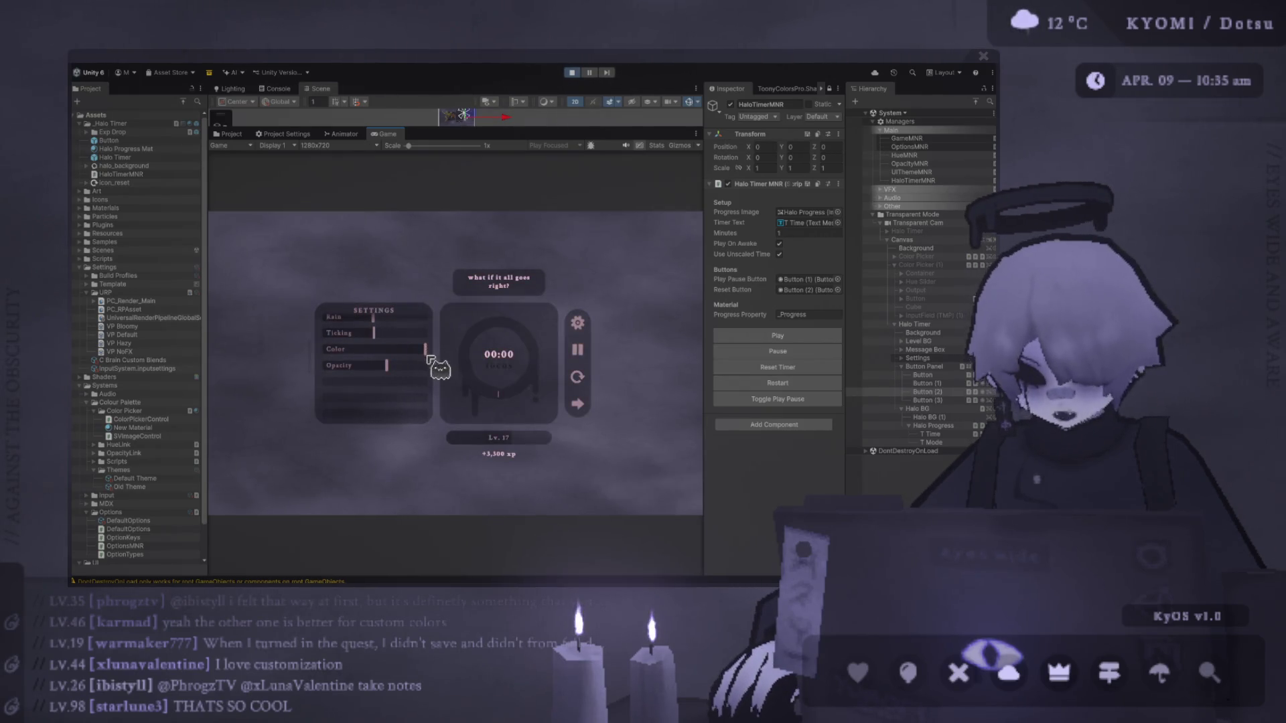
left_click(577, 377)
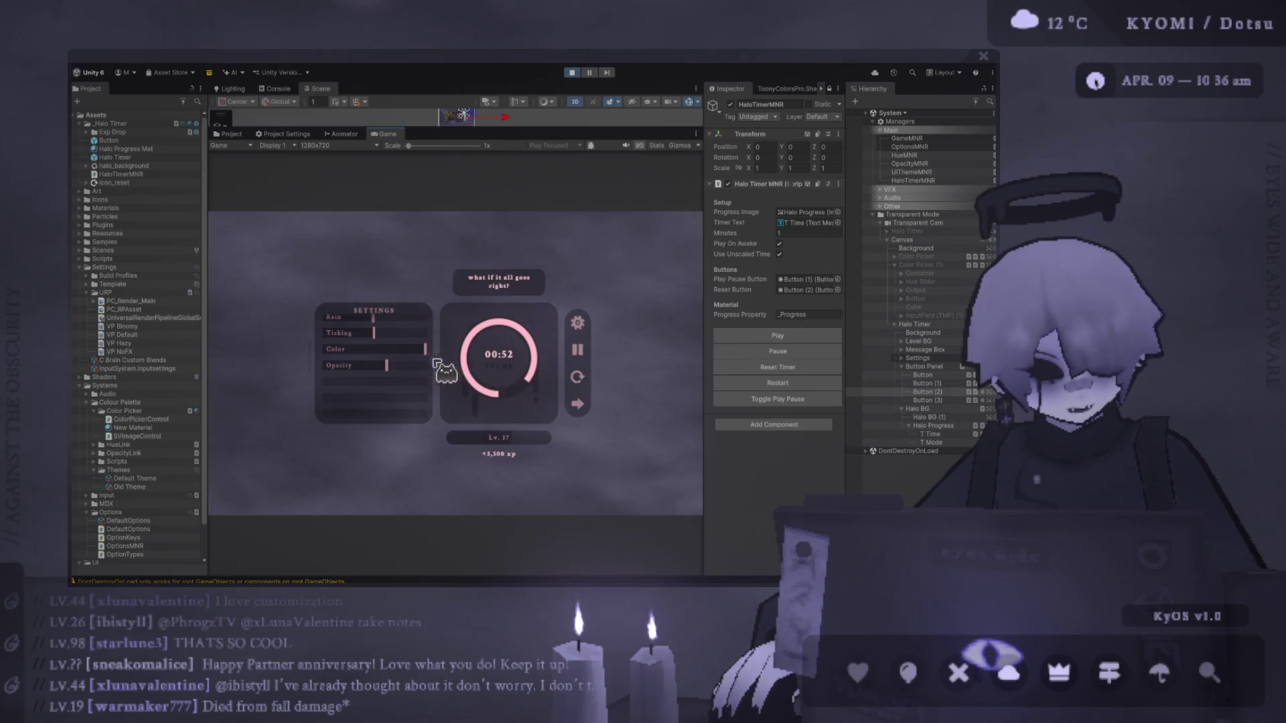
Lower the Rain slider slightly, then exit Play mode to return to editing.
scroll(409, 355, "up", 3)
scroll(412, 358, "down", 4)
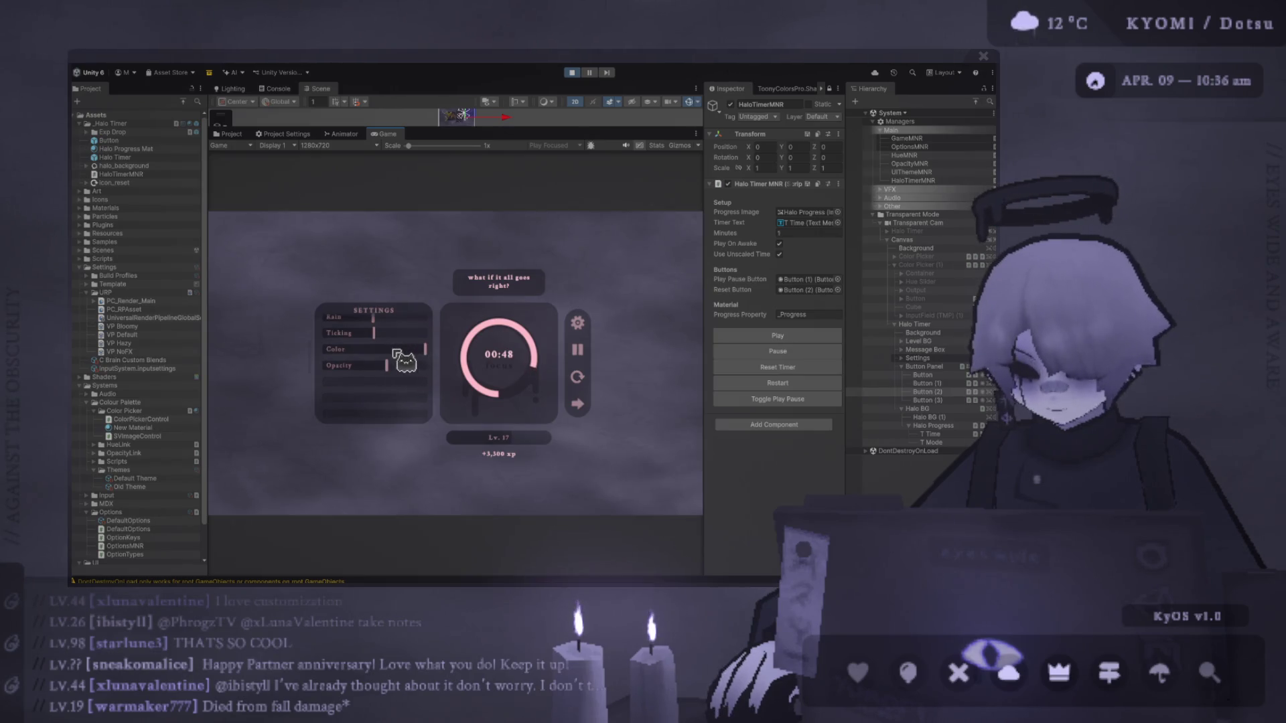
scroll(376, 346, "up", 1)
scroll(377, 346, "up", 1)
left_click(364, 341)
scroll(355, 368, "down", 2)
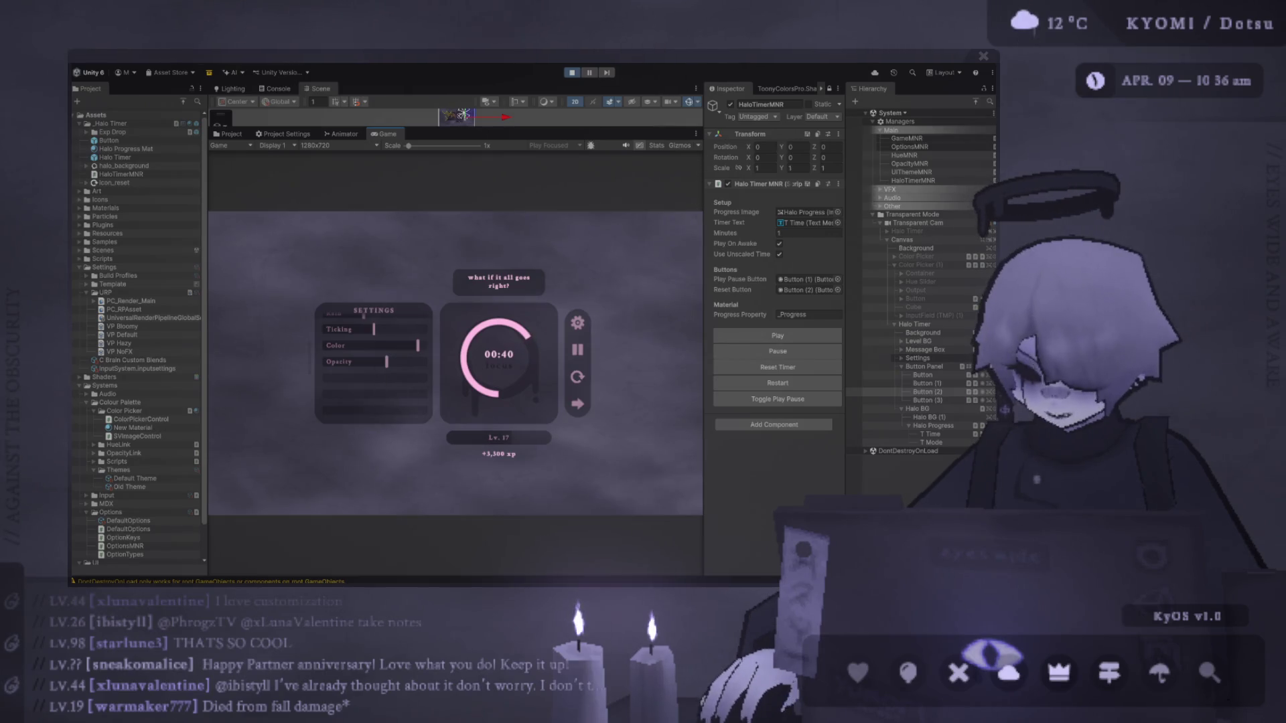
left_click(573, 73)
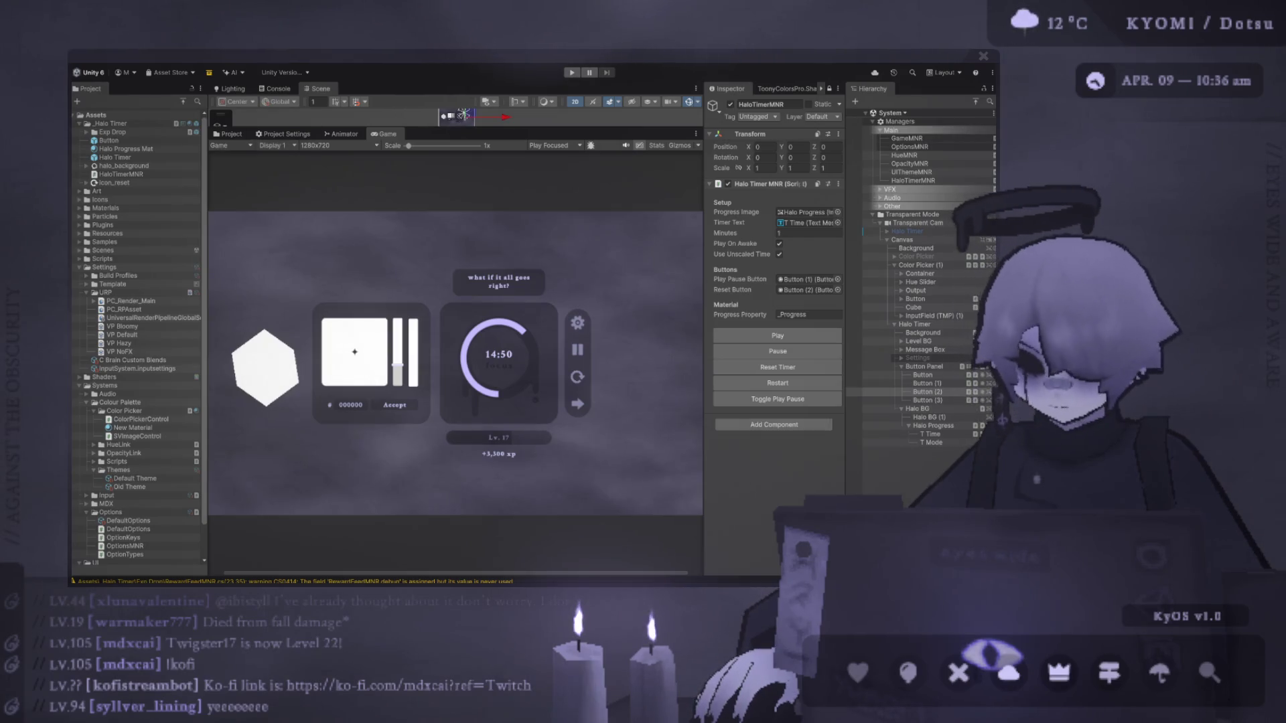
Lower the Scene/Game splitter so the Scene view takes more height above the Game view.
left_click_drag(376, 128, 376, 314)
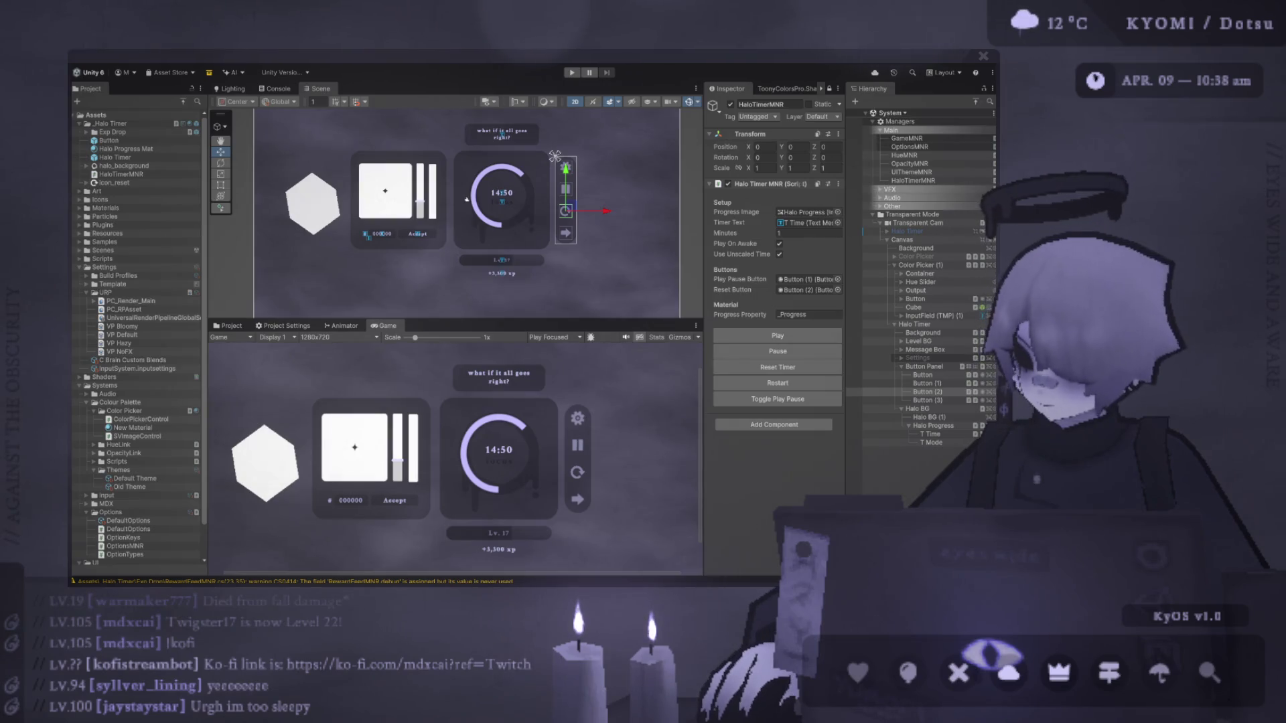
Clear the selection, lower the Scene/Game splitter further and zoom the Scene view in.
scroll(313, 263, "down", 1)
scroll(414, 352, "down", 2)
scroll(414, 351, "down", 1)
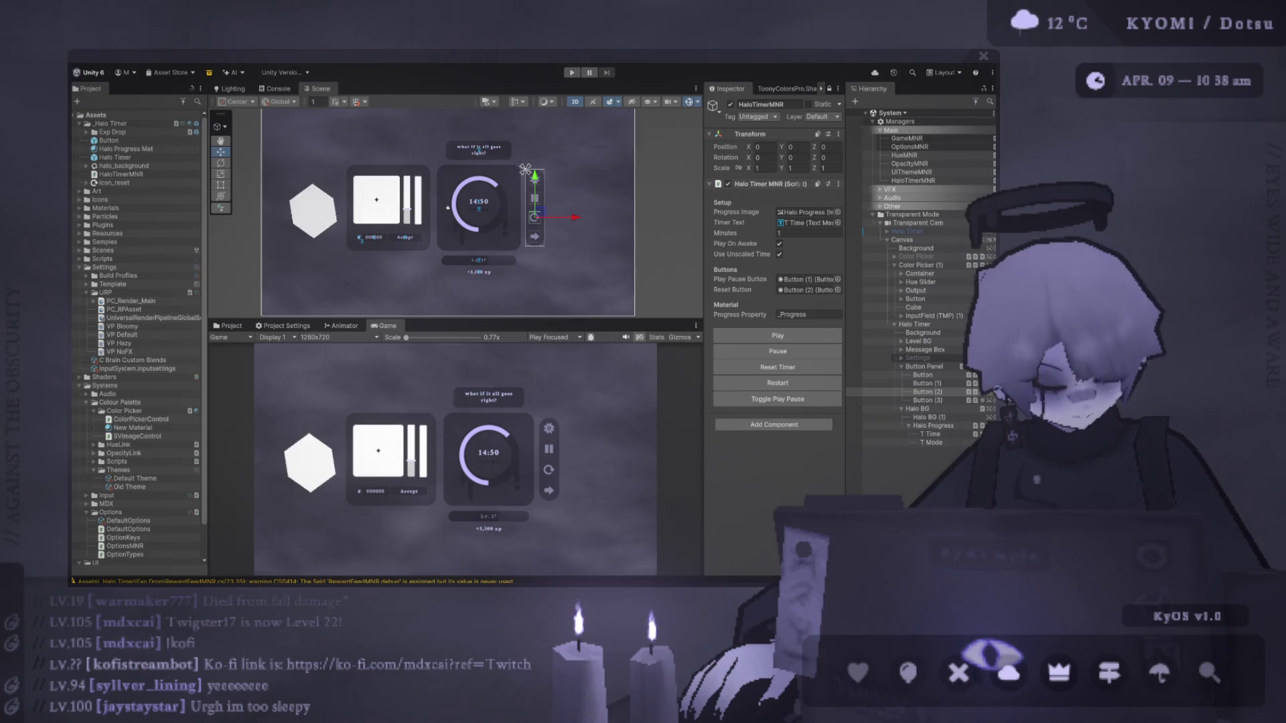
left_click(389, 213)
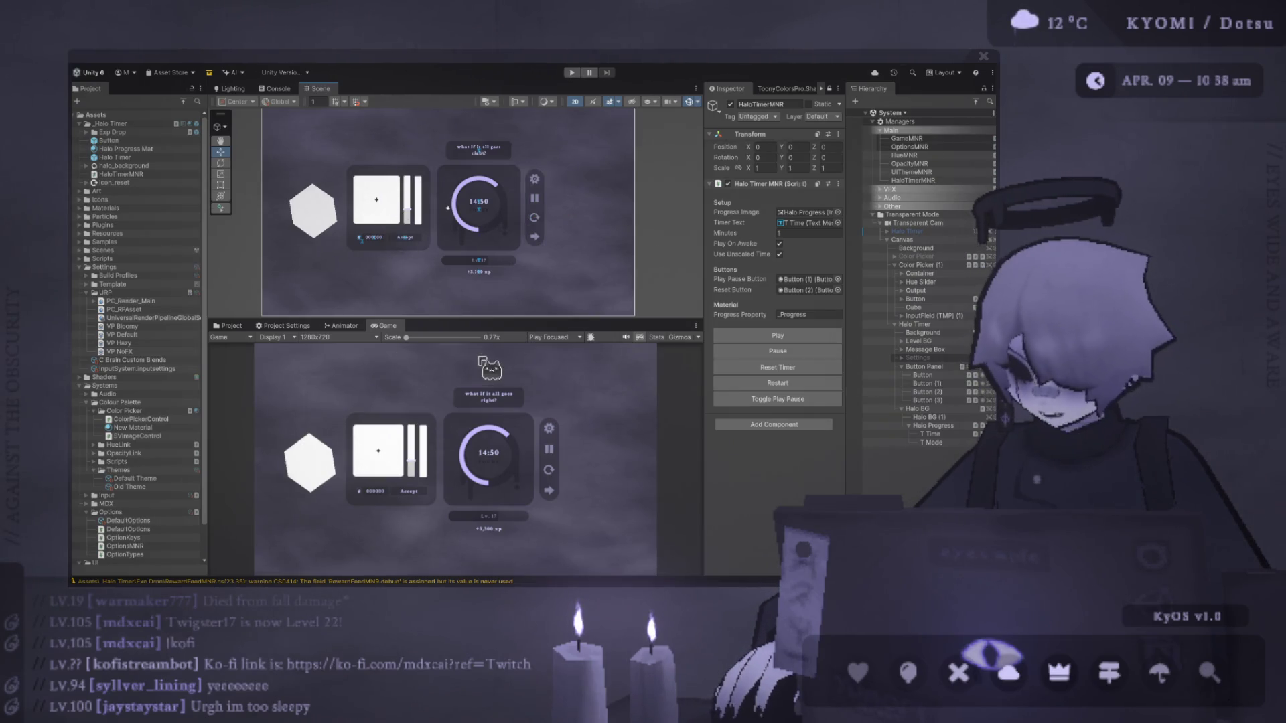
left_click_drag(442, 321, 402, 431)
scroll(395, 310, "up", 2)
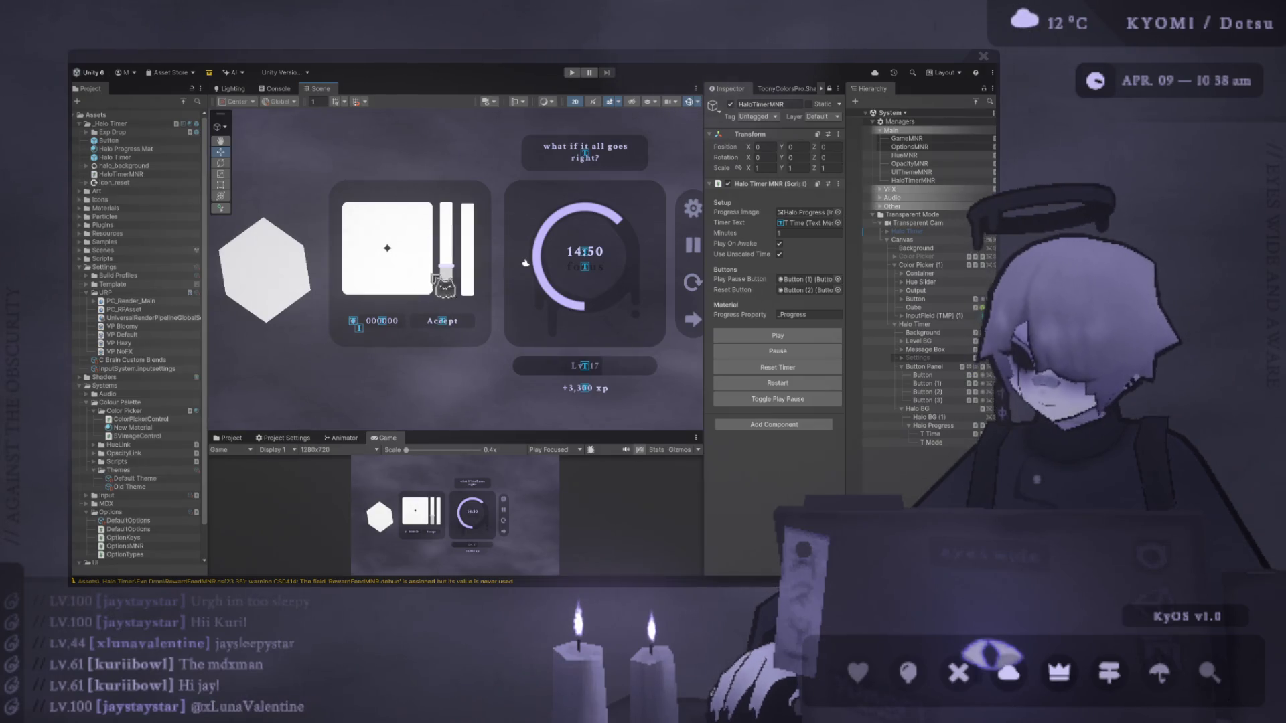
mouse_move(420, 433)
left_mouse_down()
mouse_move(410, 287)
mouse_move(463, 439)
left_mouse_up()
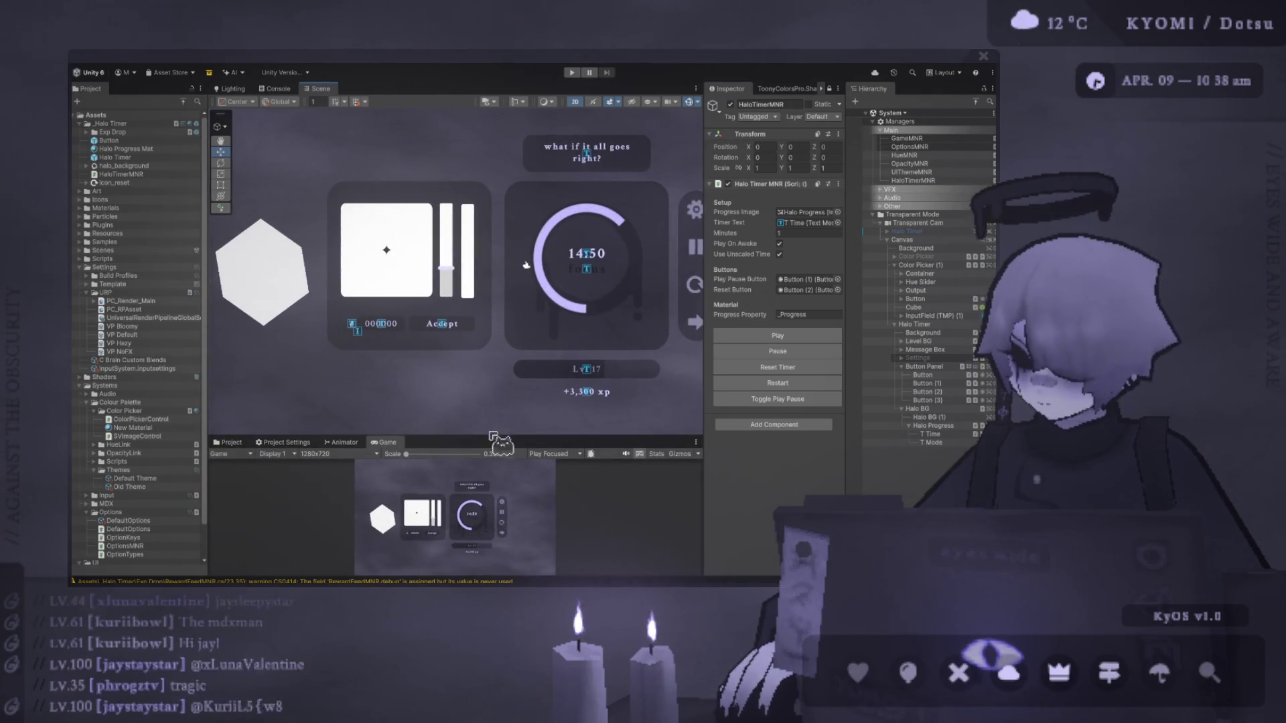
Widen the Scene view and pan it to re-centre the UI.
scroll(444, 373, "up", 2)
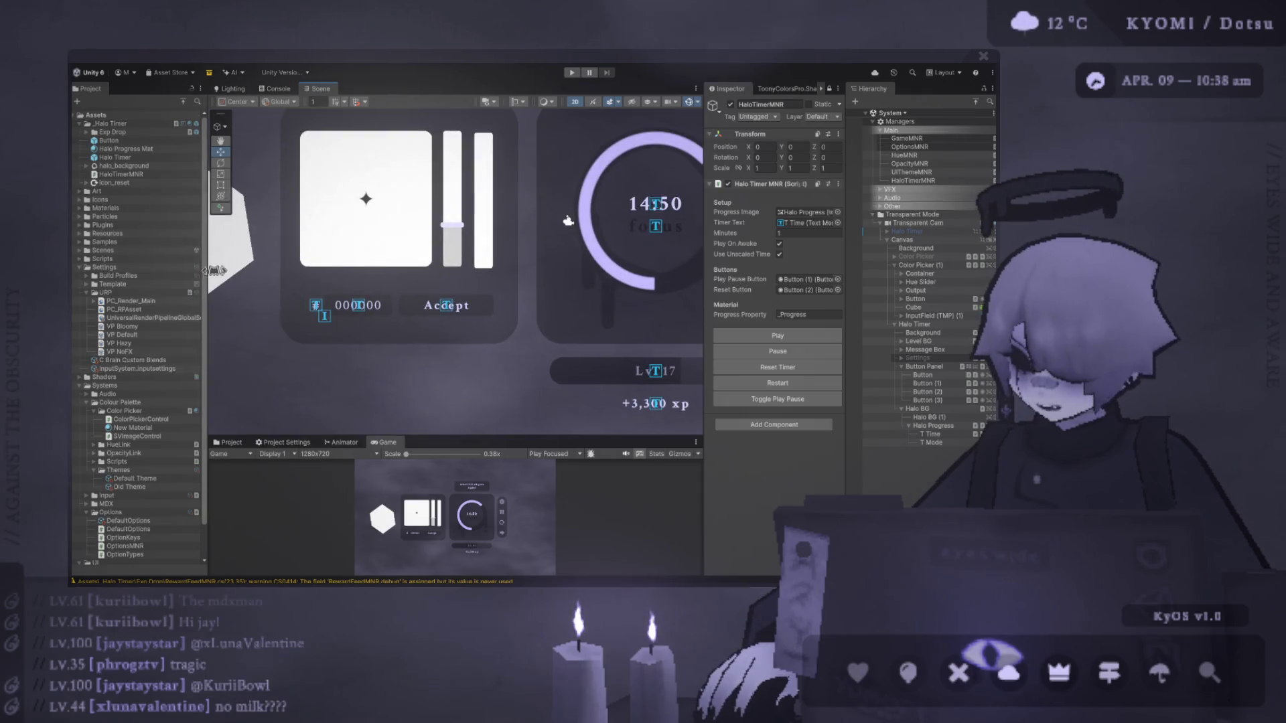
left_click_drag(704, 275, 730, 275)
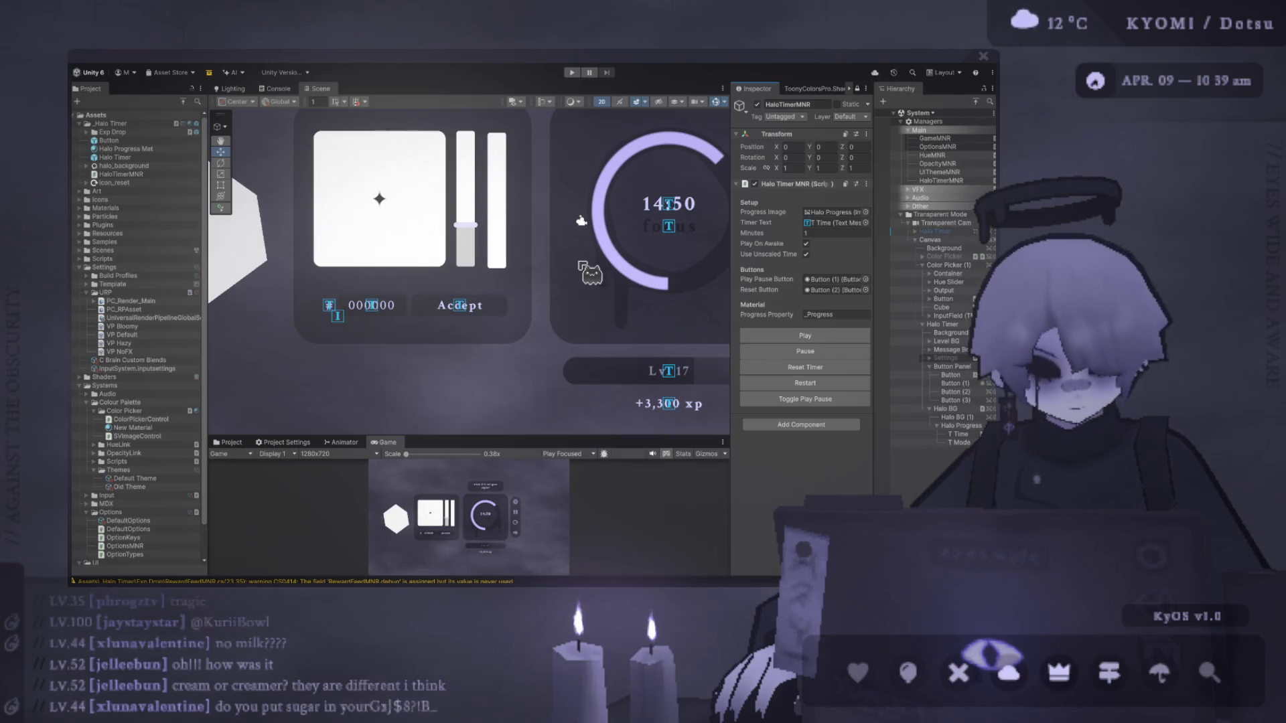
scroll(345, 285, "down", 1)
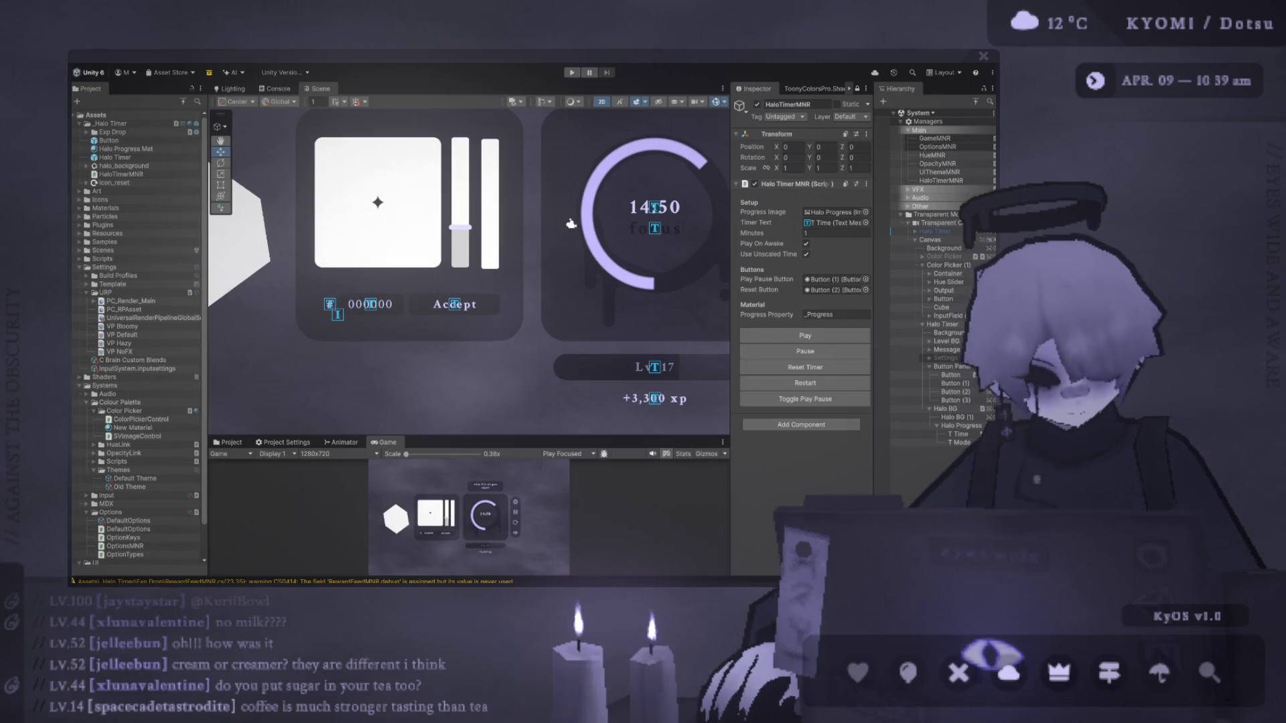
left_click_drag(409, 262, 420, 295)
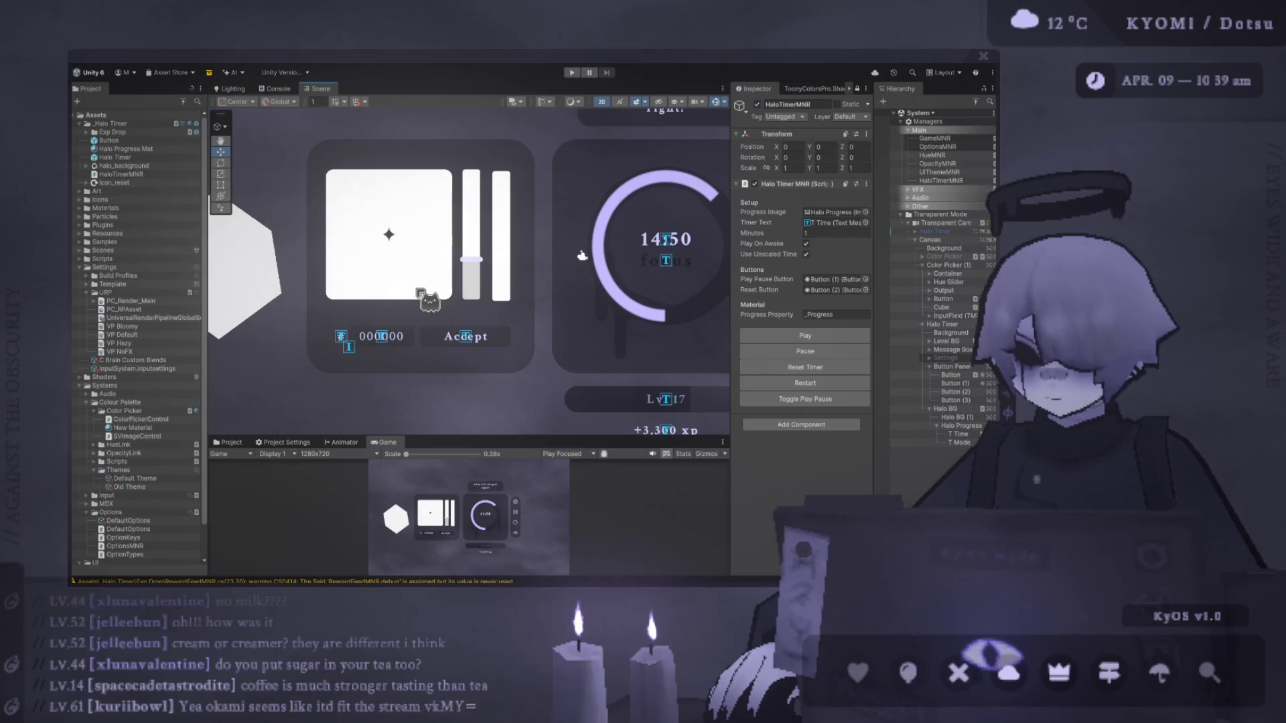
Toggle Halo Timer and Color Picker (1) off and back on, then select Color Picker.
left_click(895, 324)
left_click(894, 324)
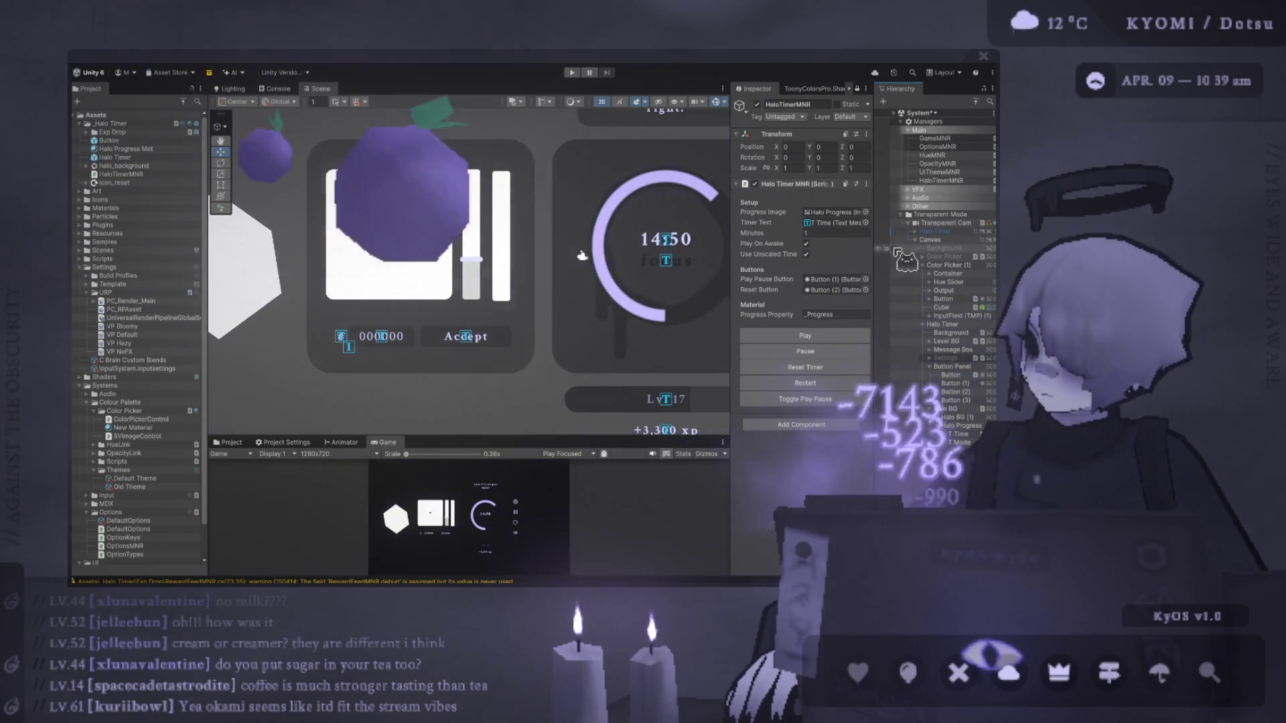
left_click(894, 265)
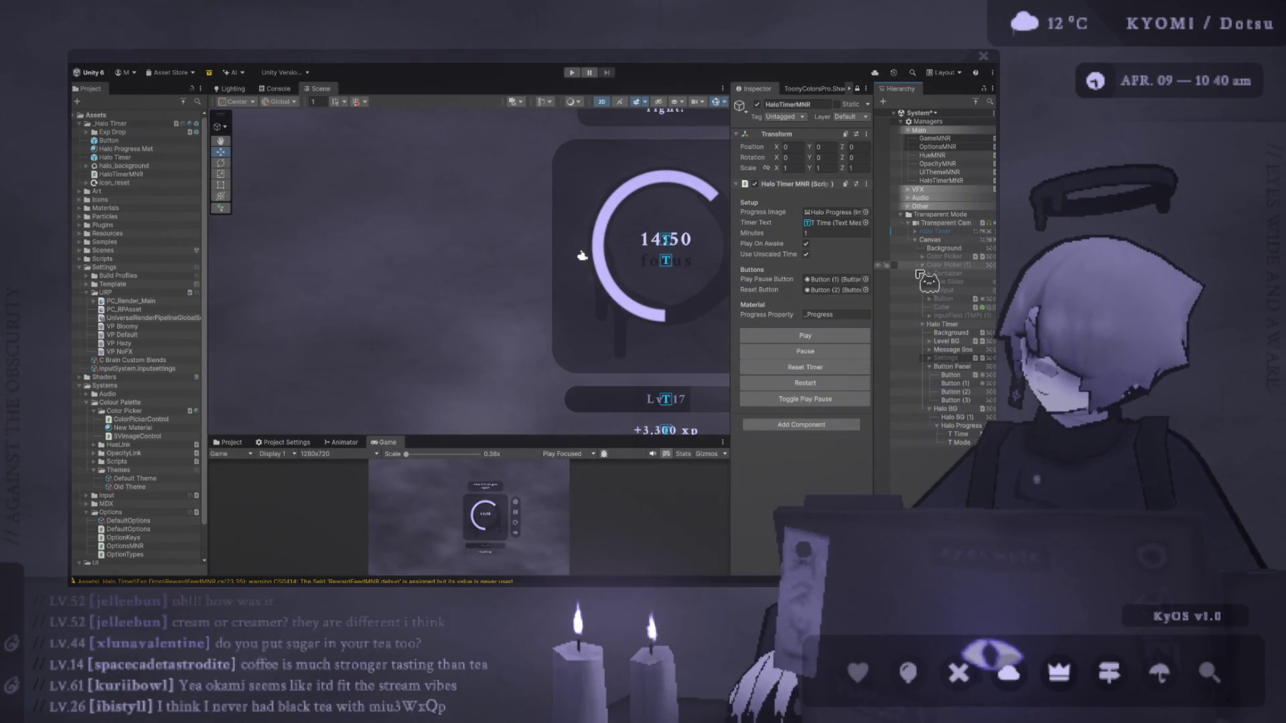
left_click(895, 266)
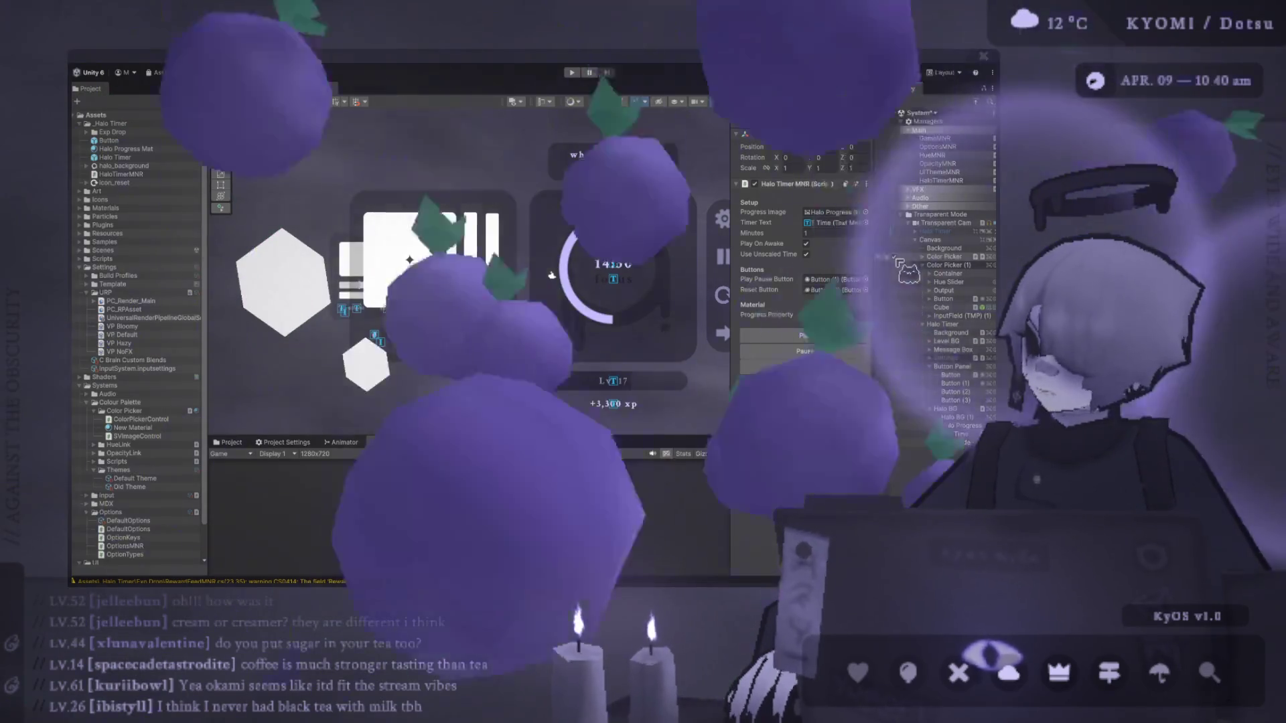
left_click(898, 258)
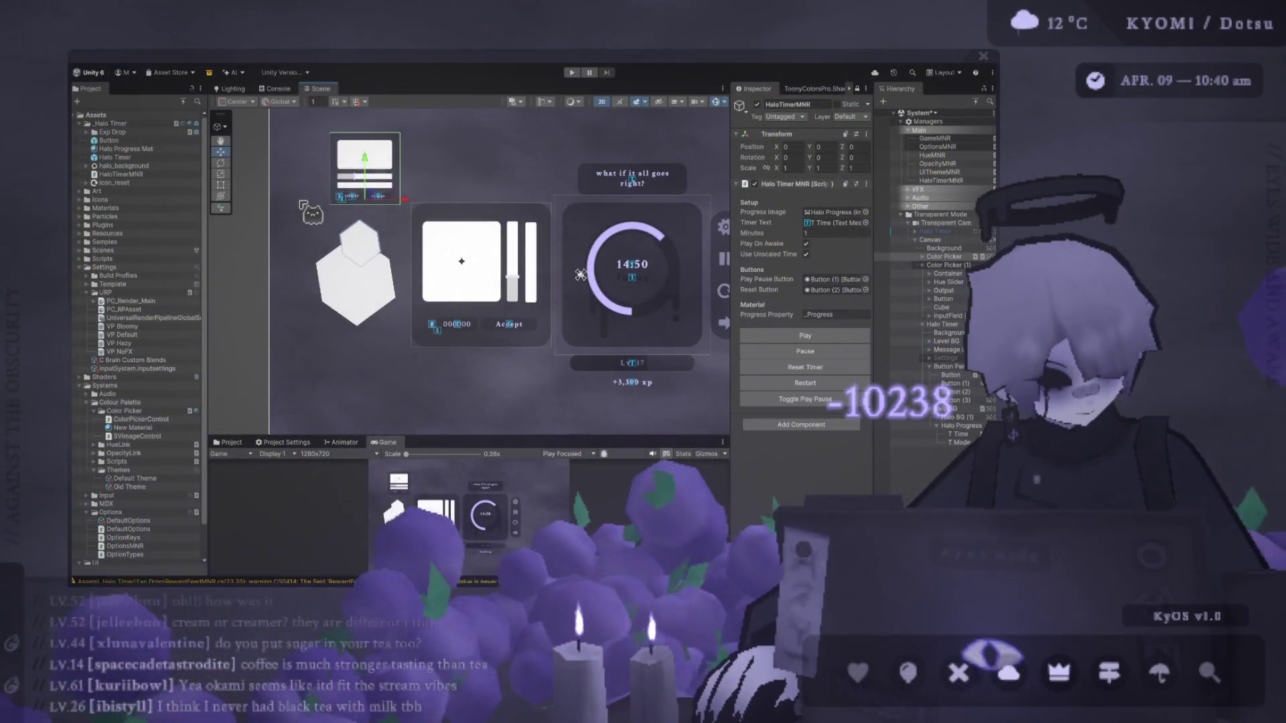
scroll(373, 155, "up", 3)
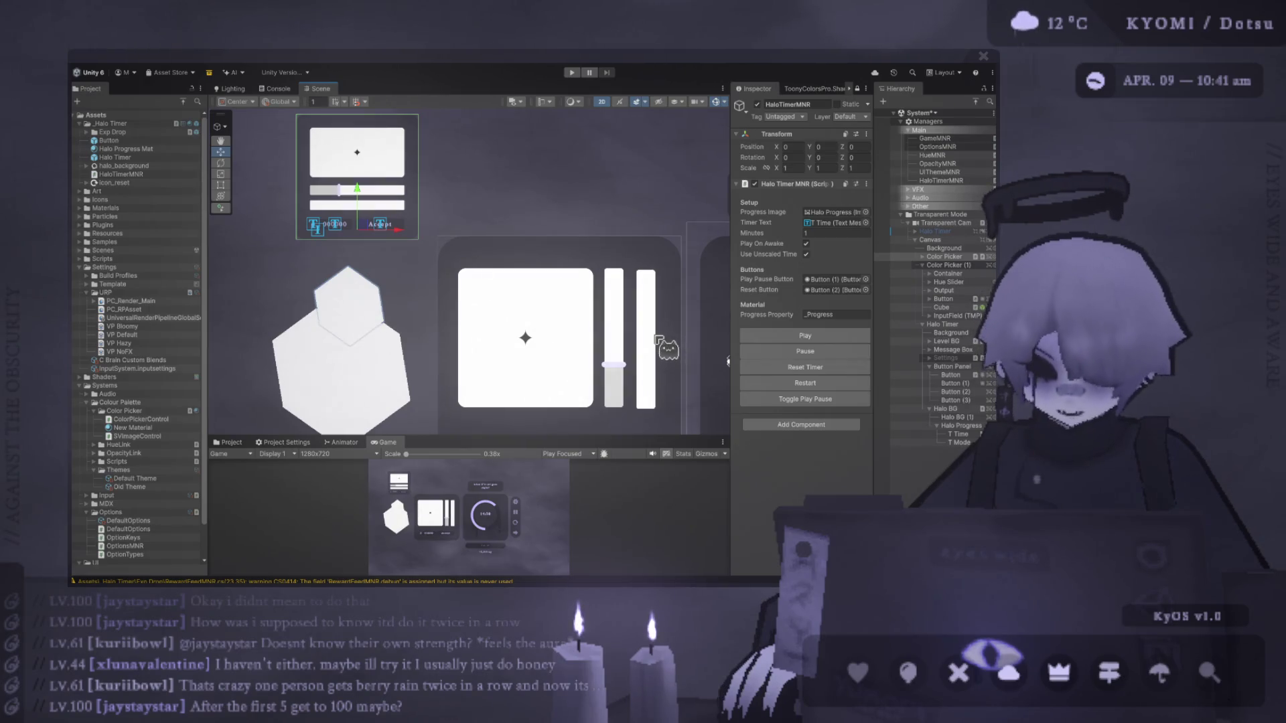
Move the small colour picker panel right and deactivate the old Color Picker.
mouse_move(374, 231)
left_mouse_down()
mouse_move(562, 214)
mouse_move(372, 236)
mouse_move(359, 251)
left_mouse_up()
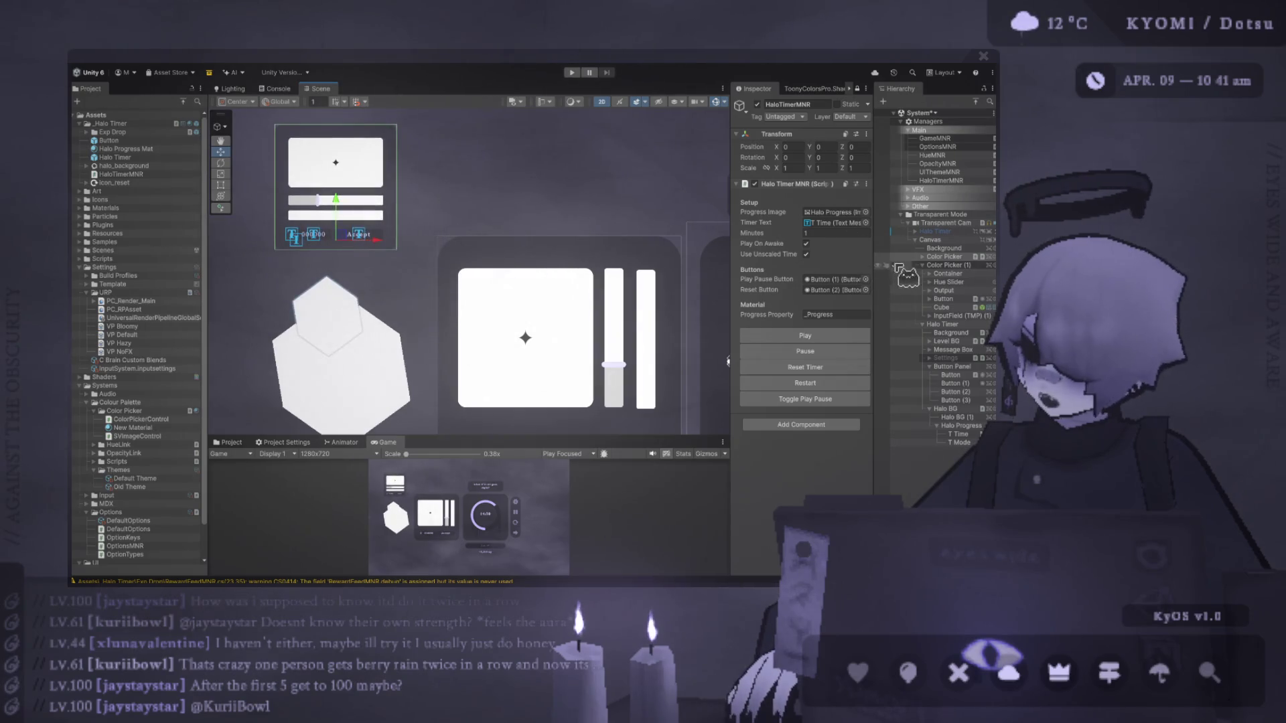
left_click(894, 258)
left_click(479, 230)
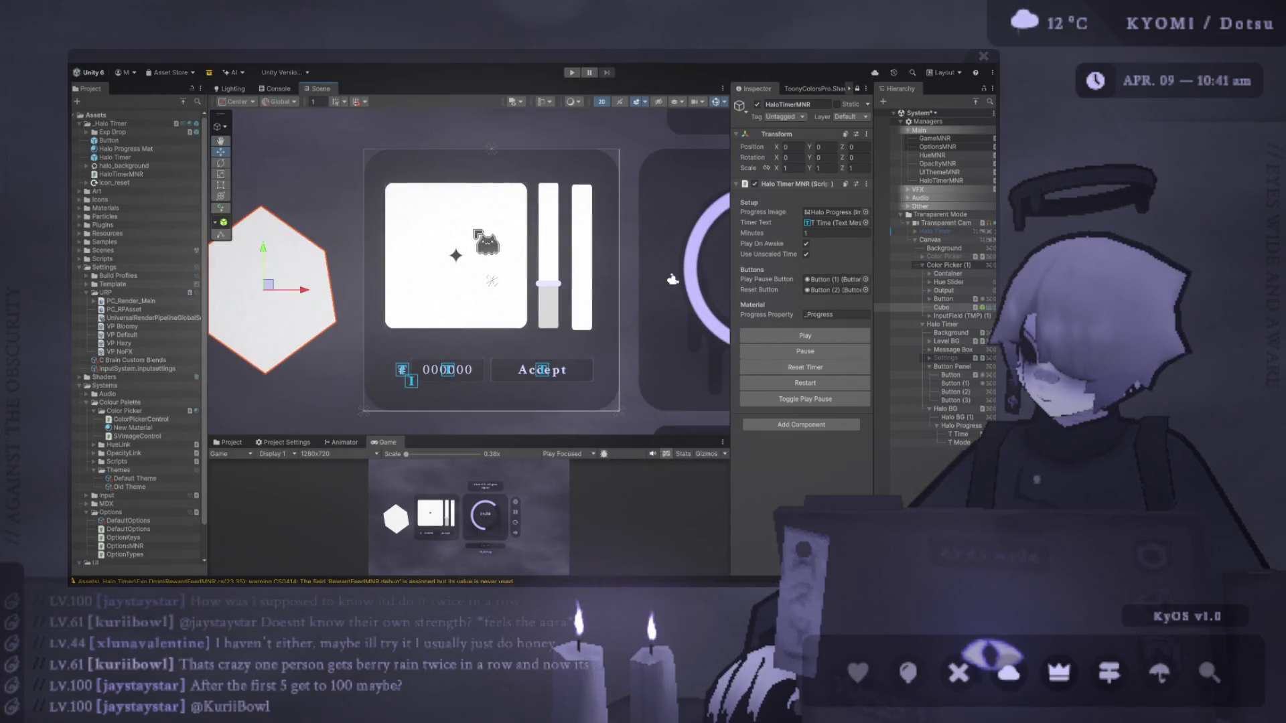
scroll(672, 280, "up", 2)
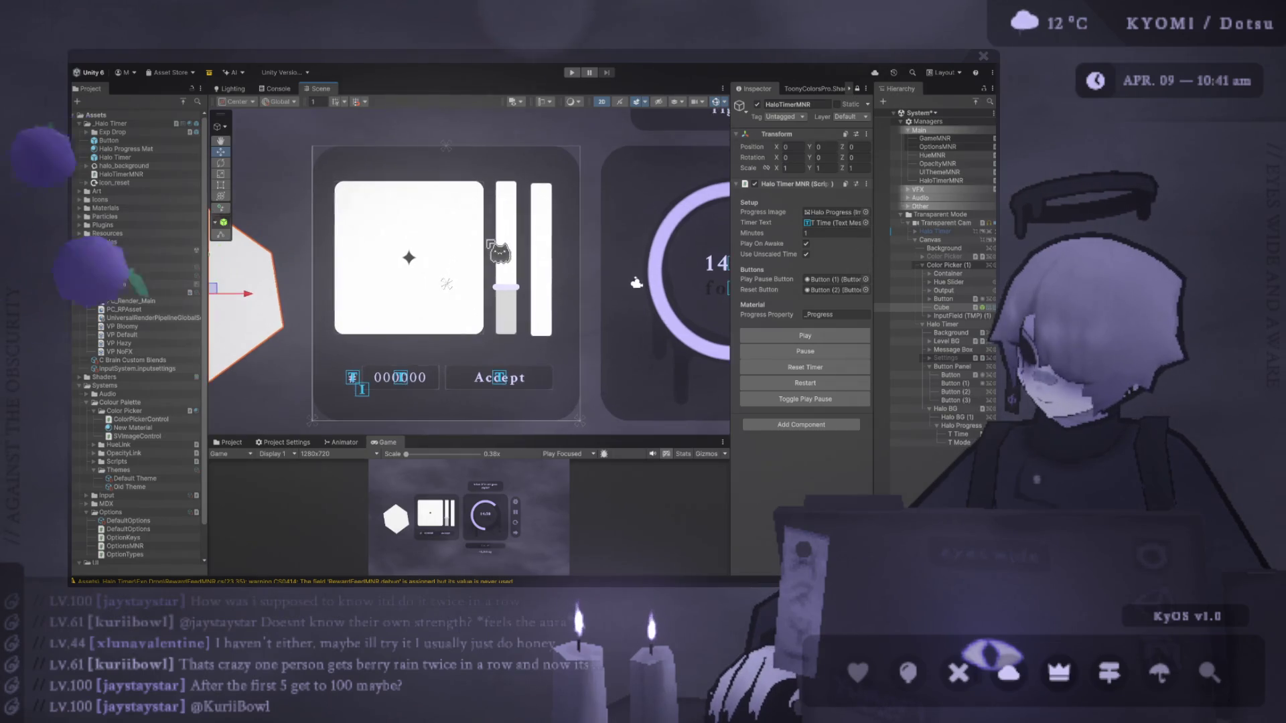
left_click(467, 241)
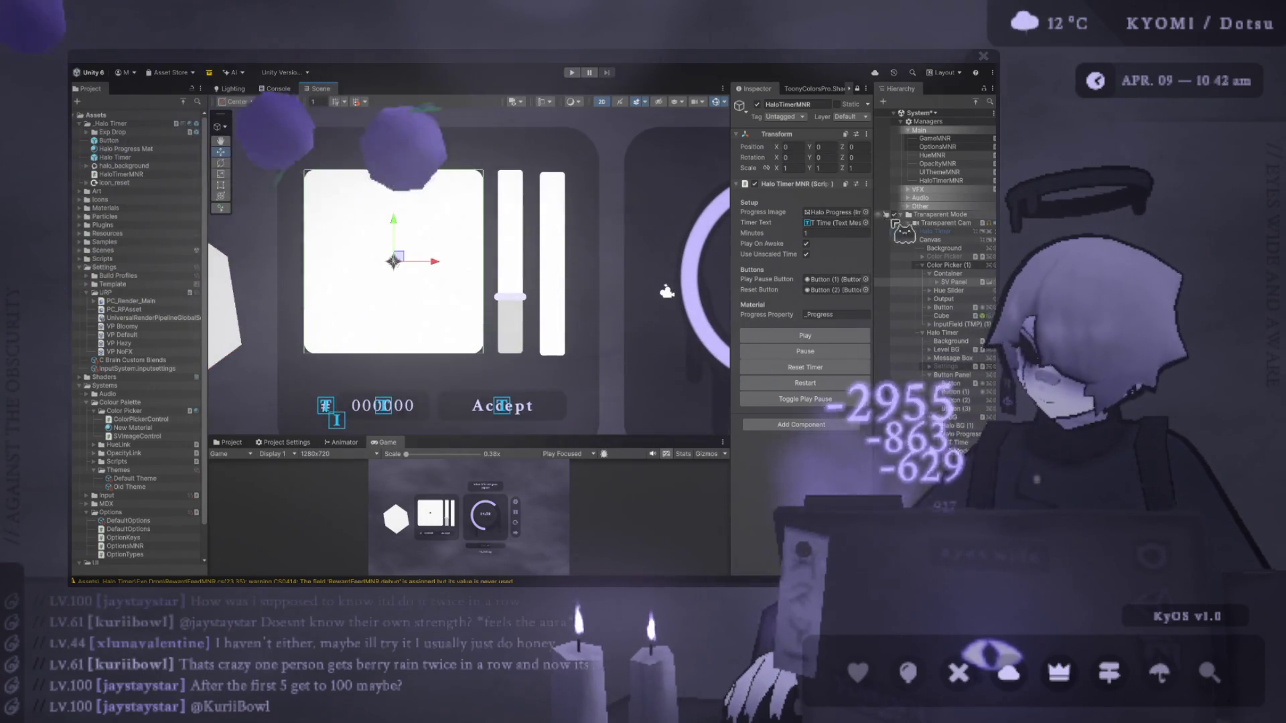
left_click_drag(731, 233, 700, 194)
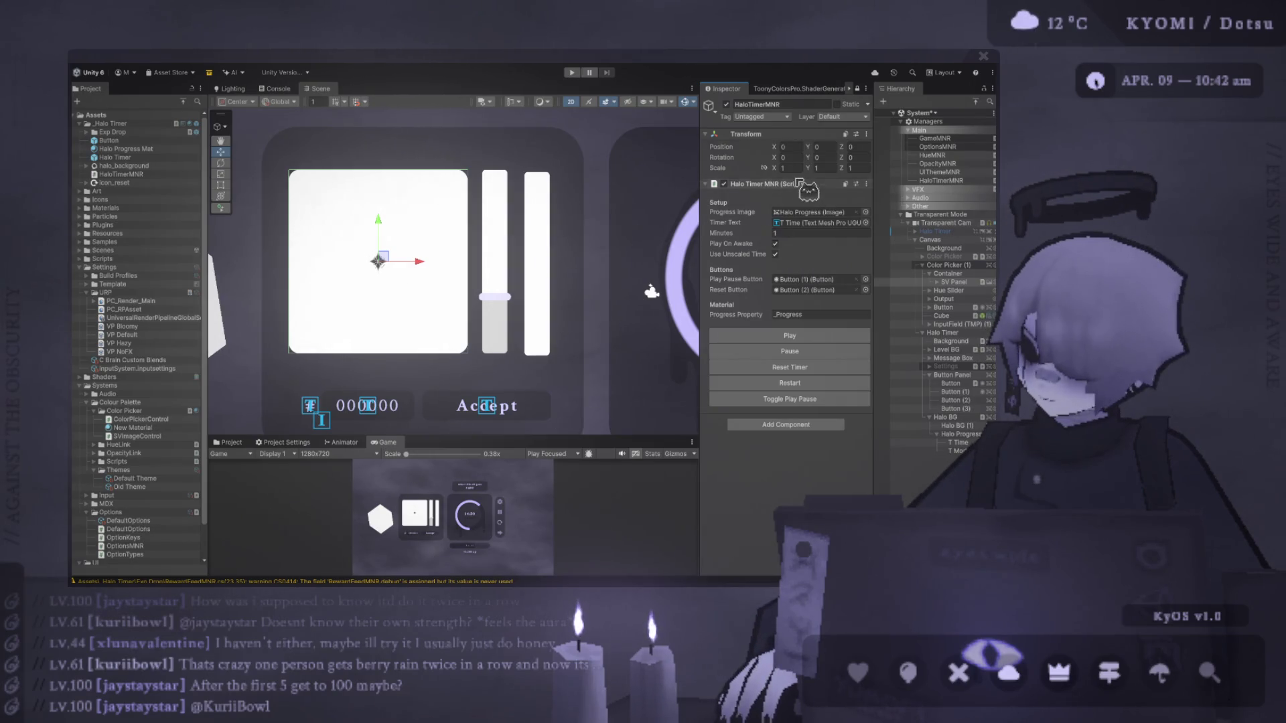
Frame the Container, then inspect the Hue Slider, Container and Color Picker (1) objects.
left_click(950, 274)
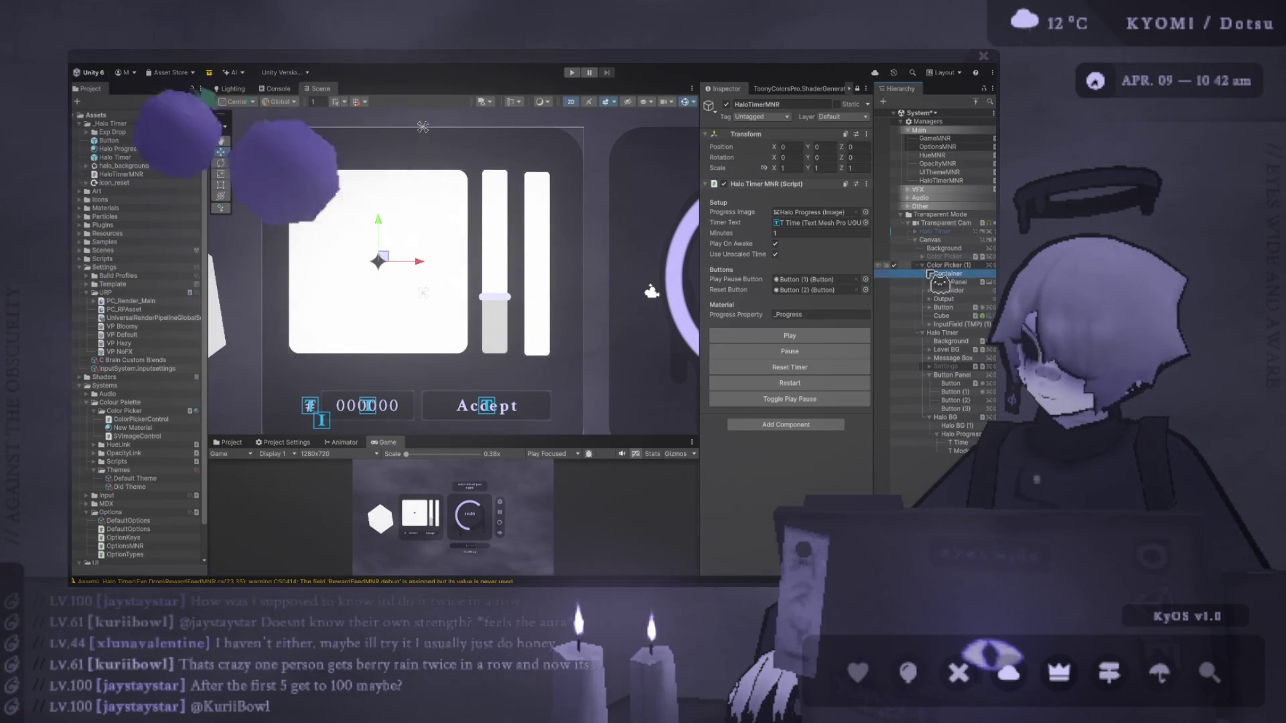
key("f")
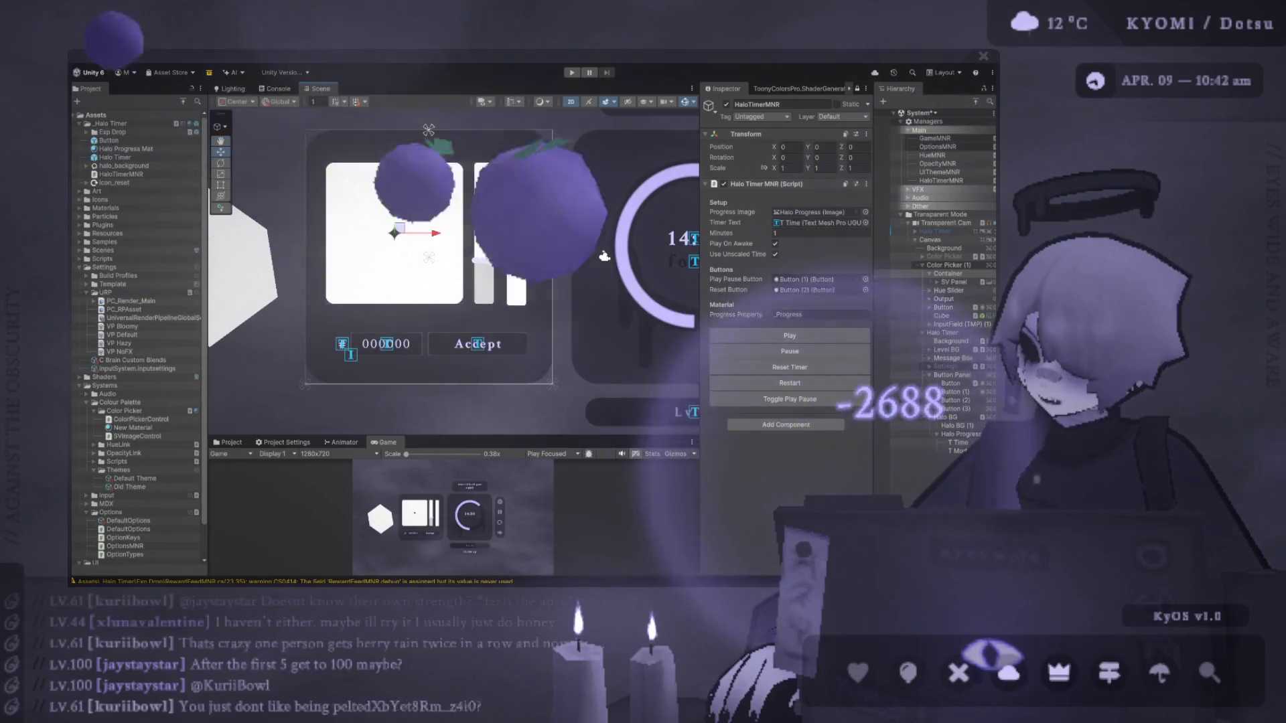
left_click(949, 291)
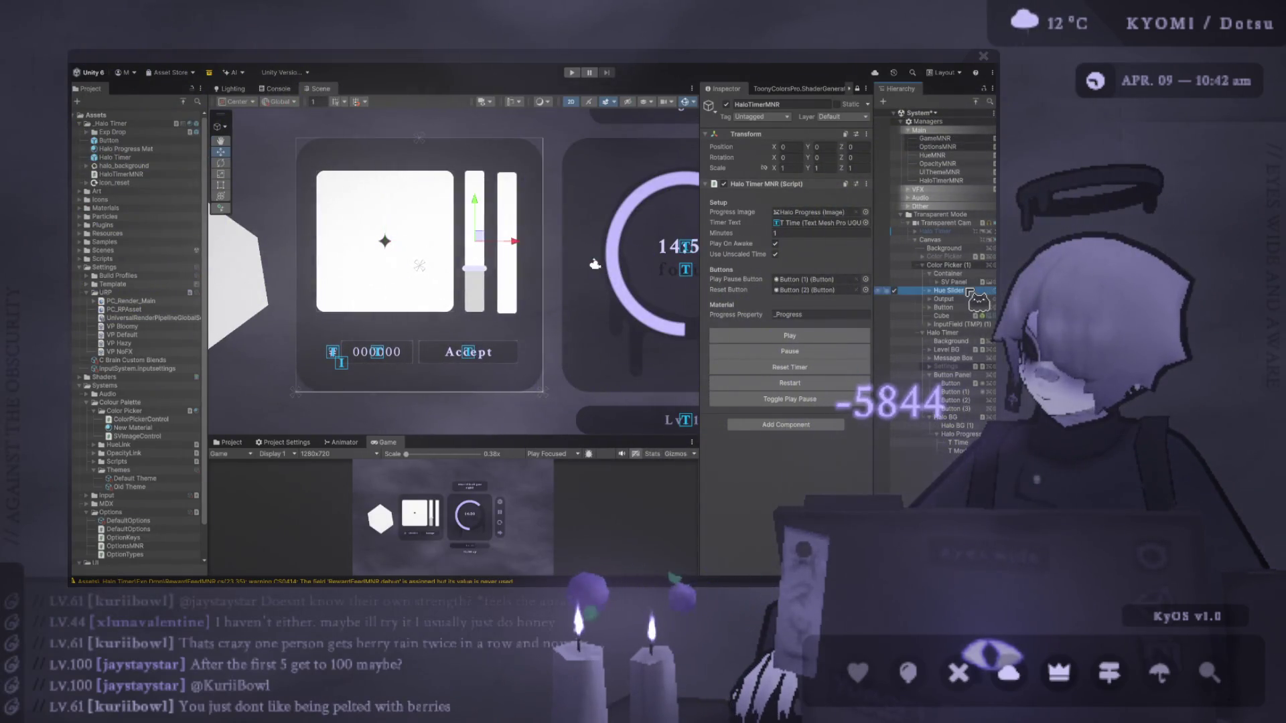
left_click(949, 265)
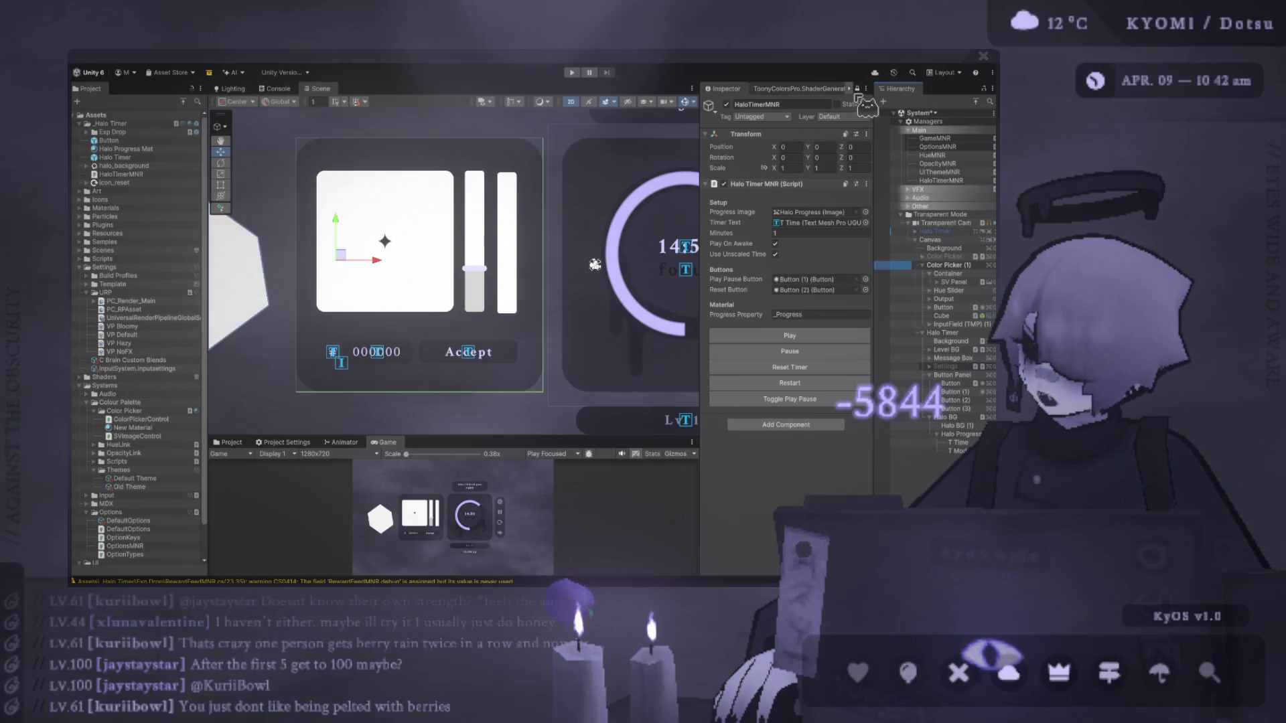
left_click(858, 89)
left_click(951, 274)
left_click(442, 272)
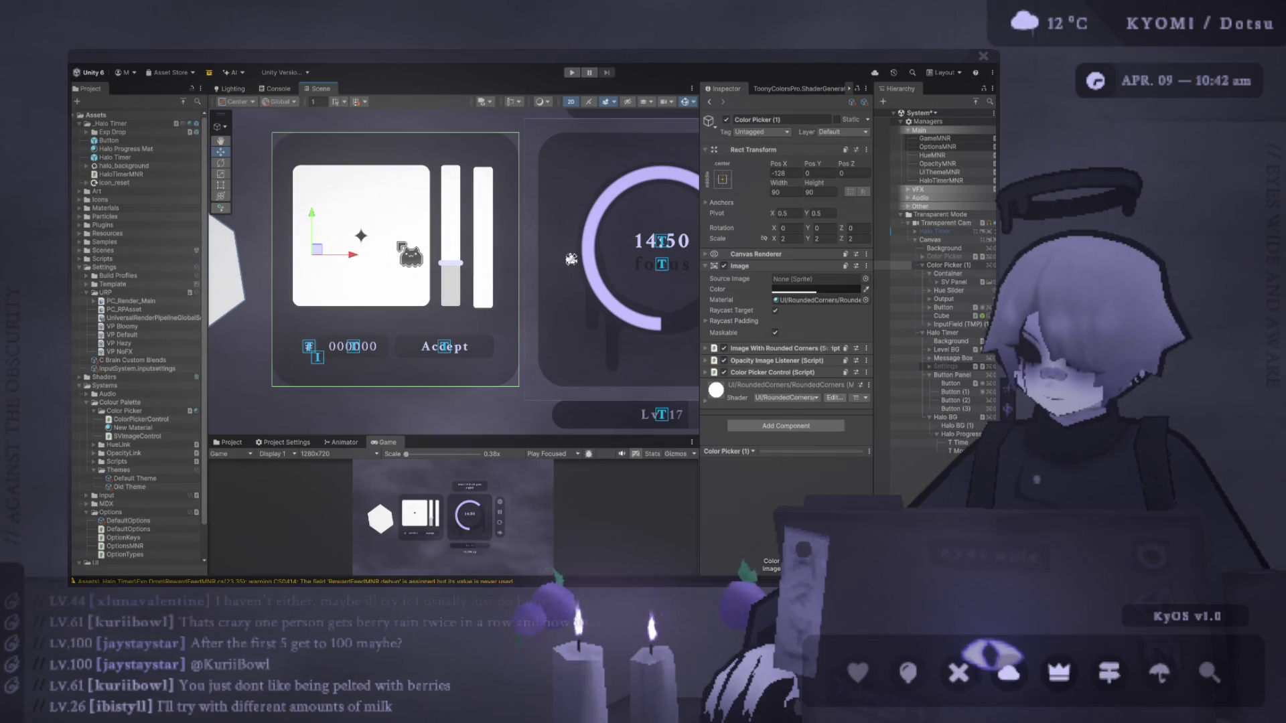
Frame the picker, resize the side panels, and rename Color Picker (1) to Color Picker.
scroll(375, 278, "up", 2)
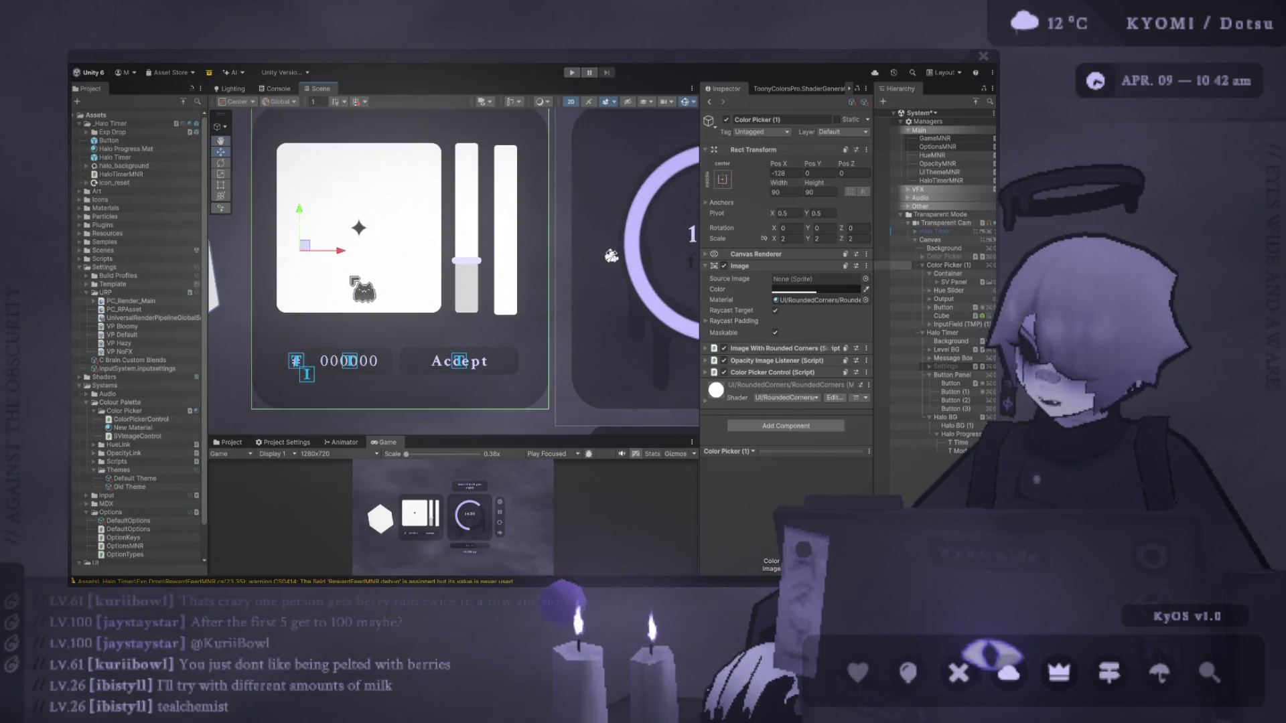
key("f")
left_click_drag(207, 247, 193, 248)
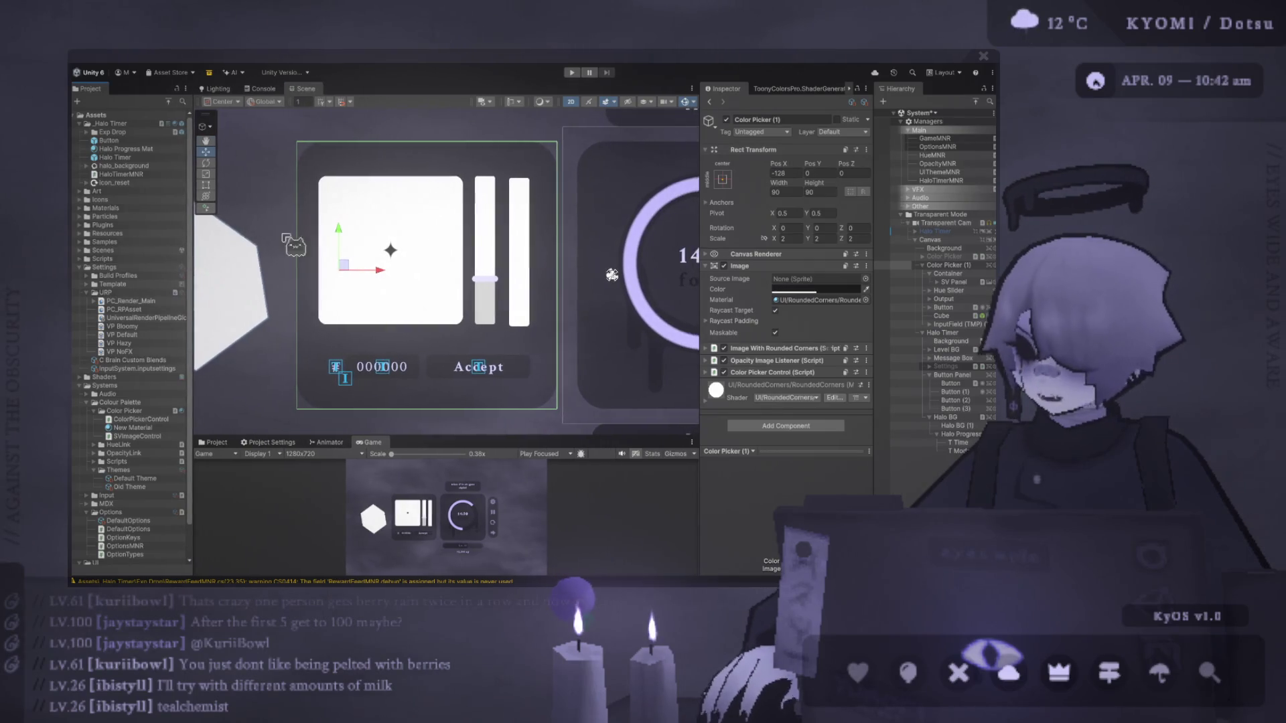
left_click_drag(700, 234, 772, 234)
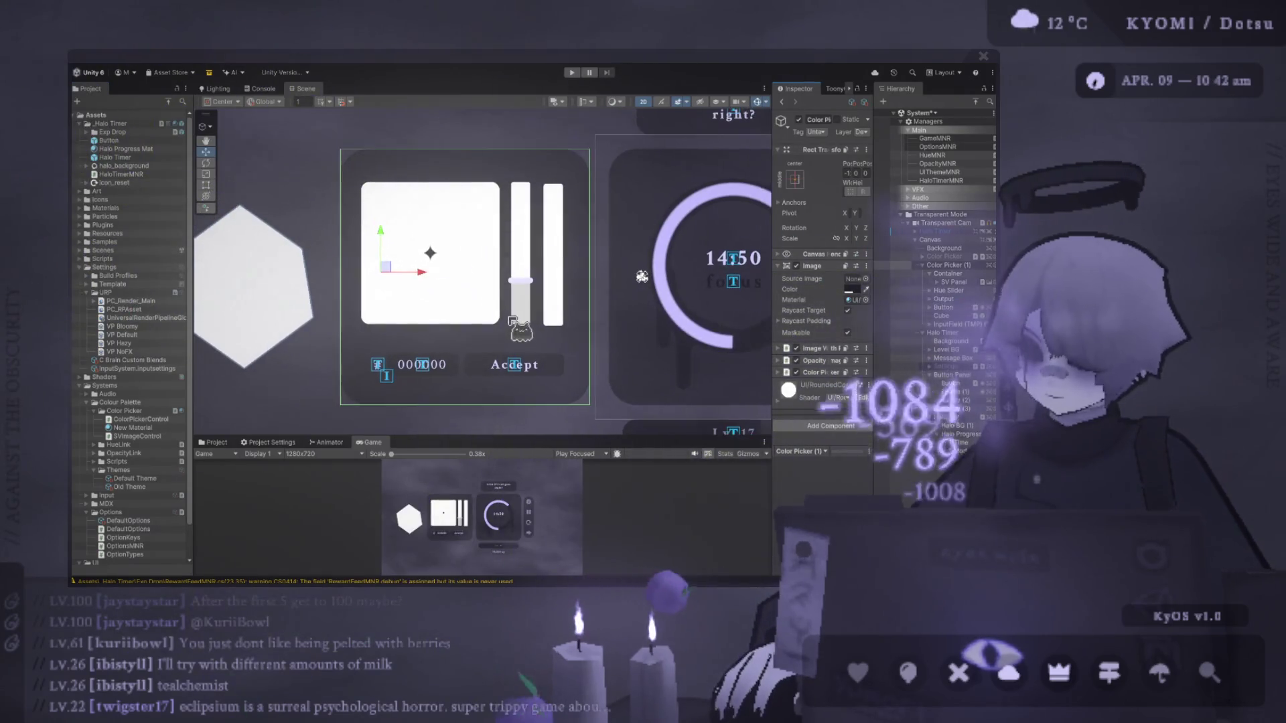
left_click(964, 265)
key("BackSpace")
key("Return")
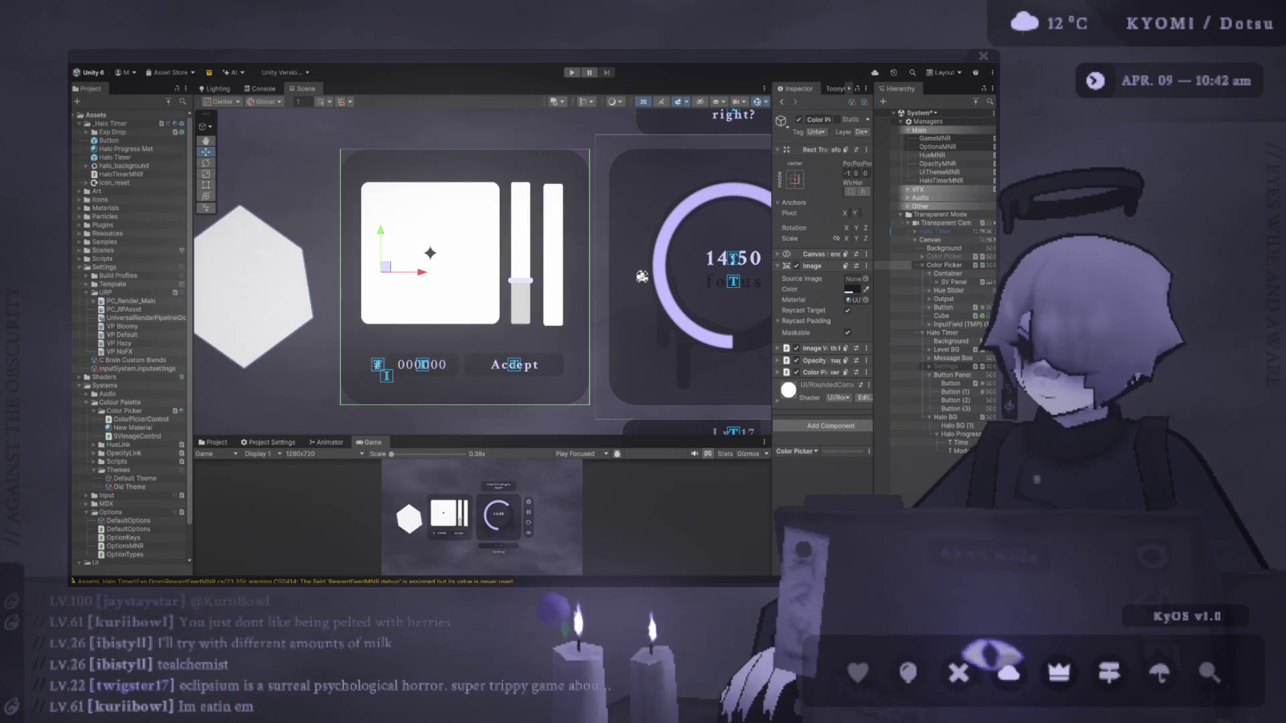
left_click(945, 266)
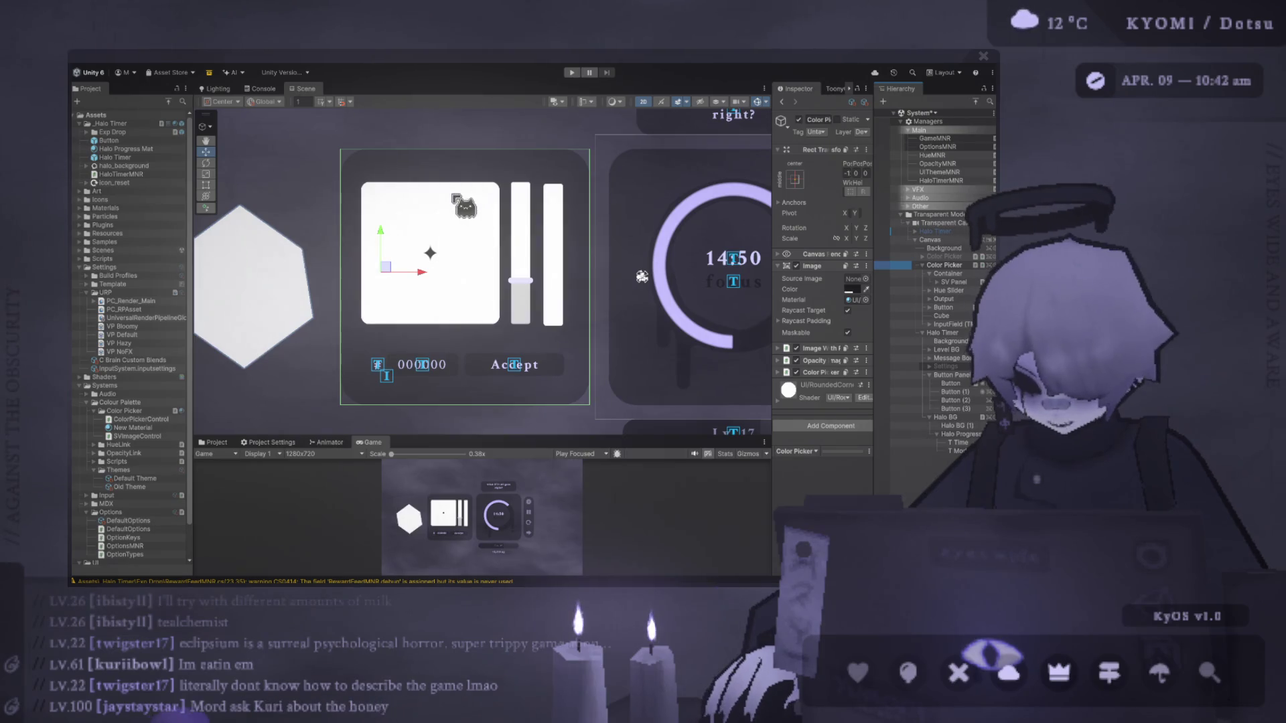
Compare the Container (90×50) and SV Panel (50×50) Rect Transforms by selecting each.
left_click(529, 206)
left_click(530, 206)
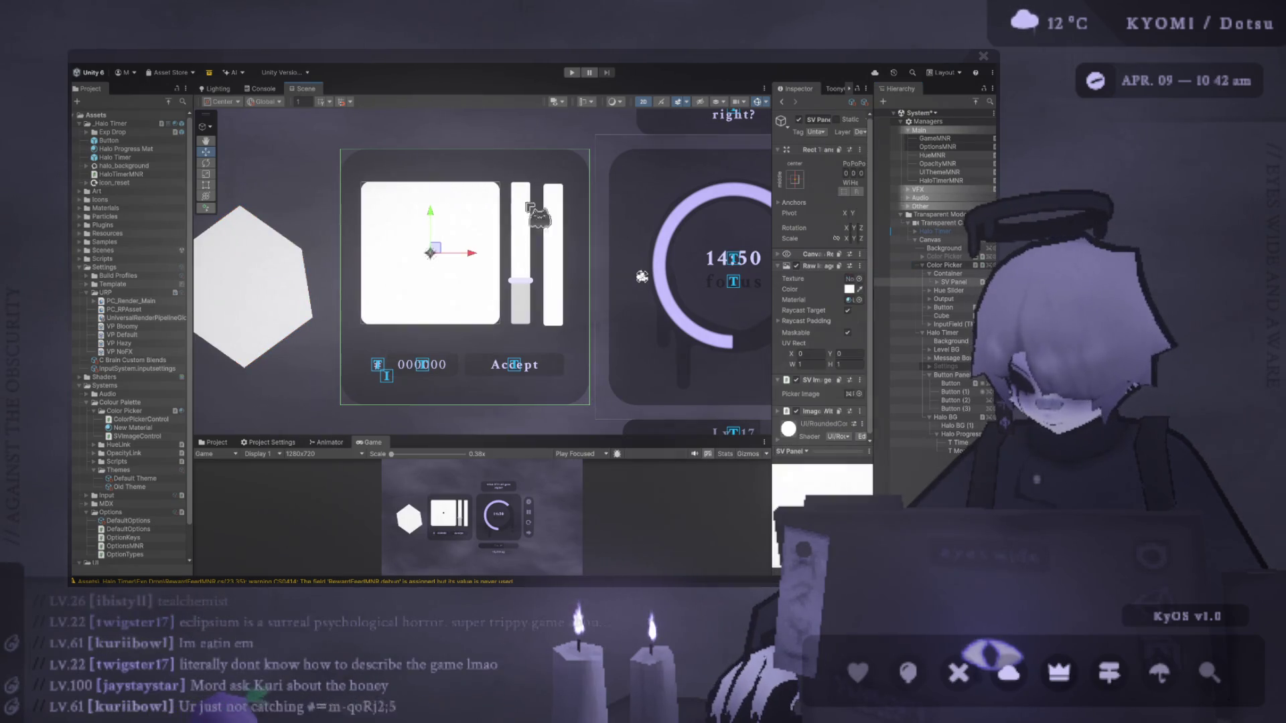
left_click(949, 273)
left_click(956, 283)
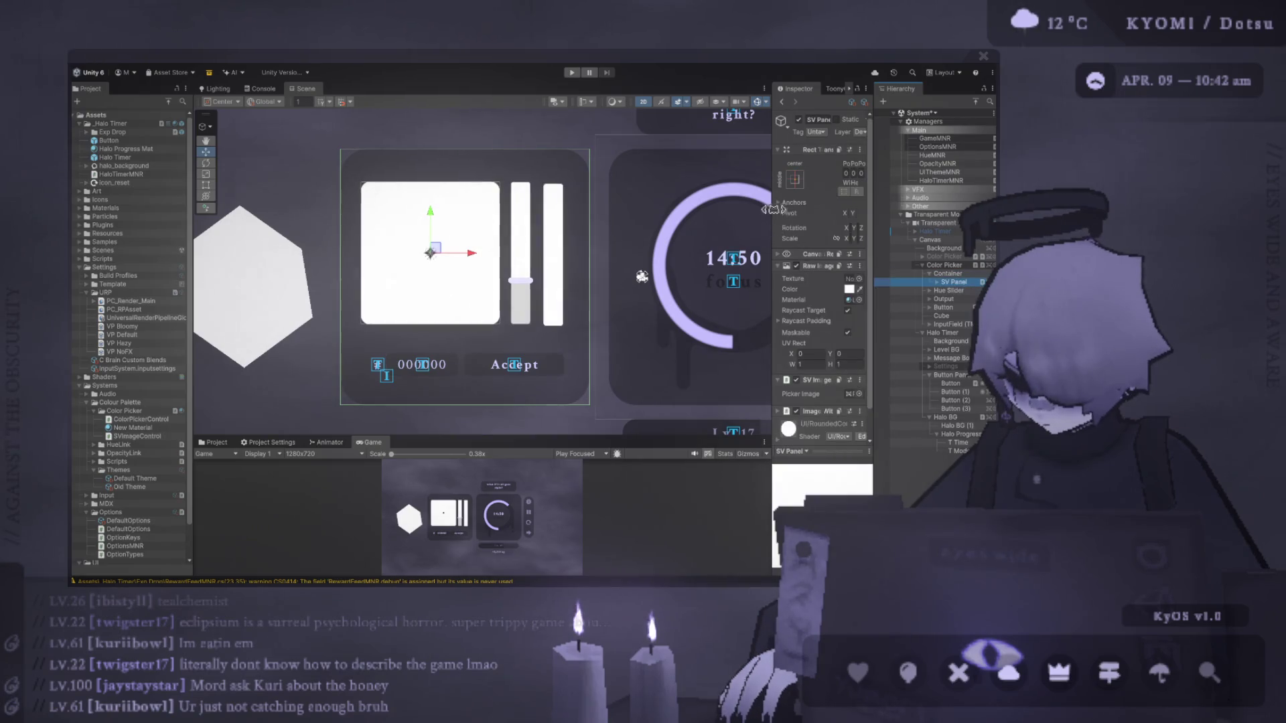
left_click_drag(772, 215, 691, 215)
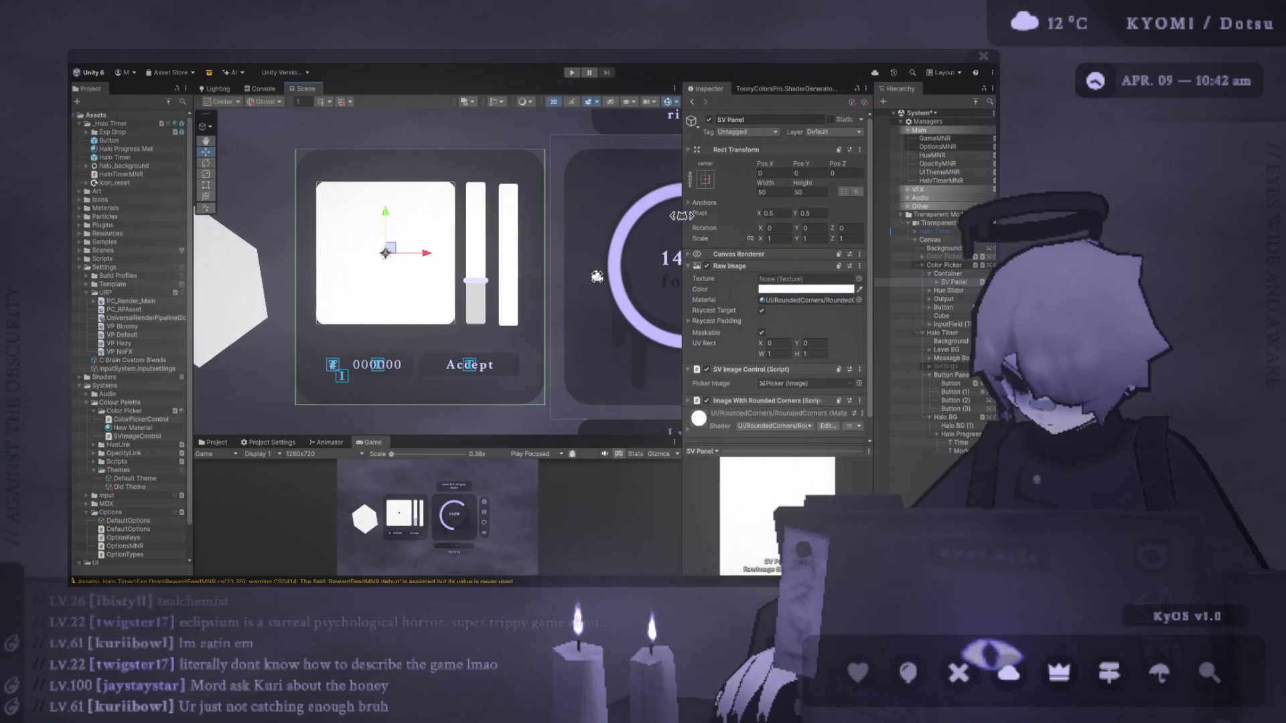
left_click(948, 273)
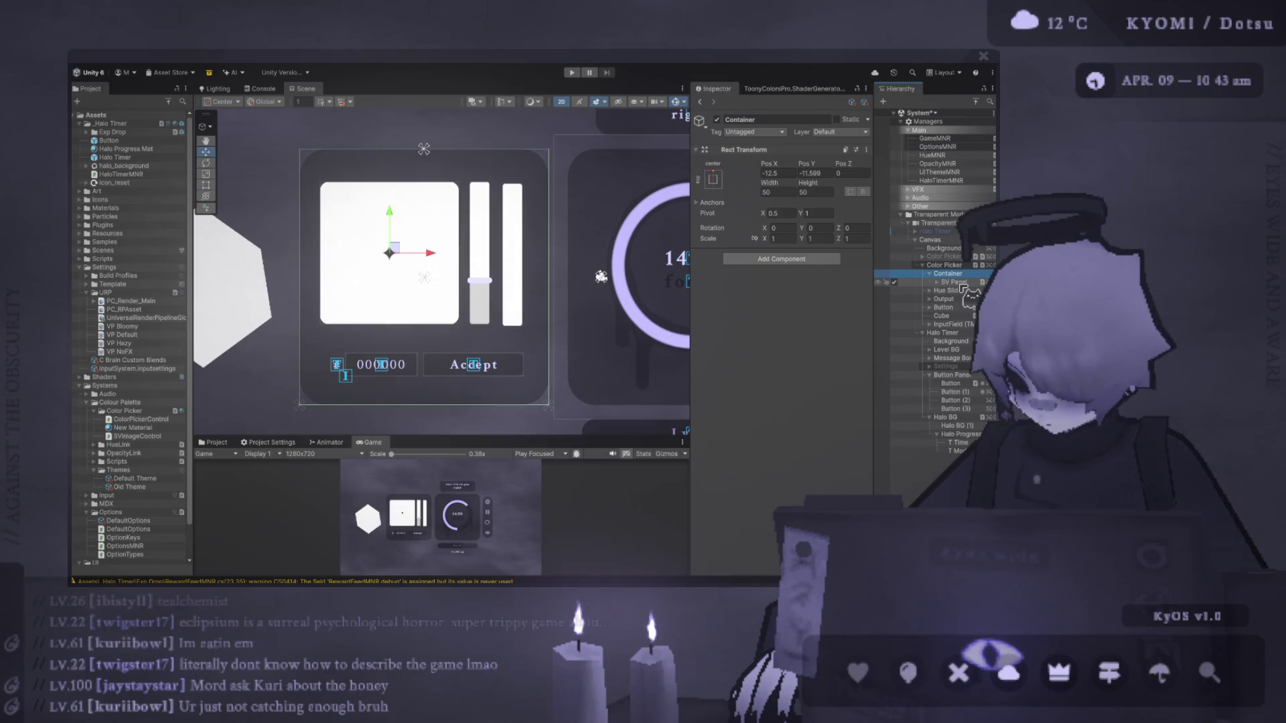
left_click(958, 282)
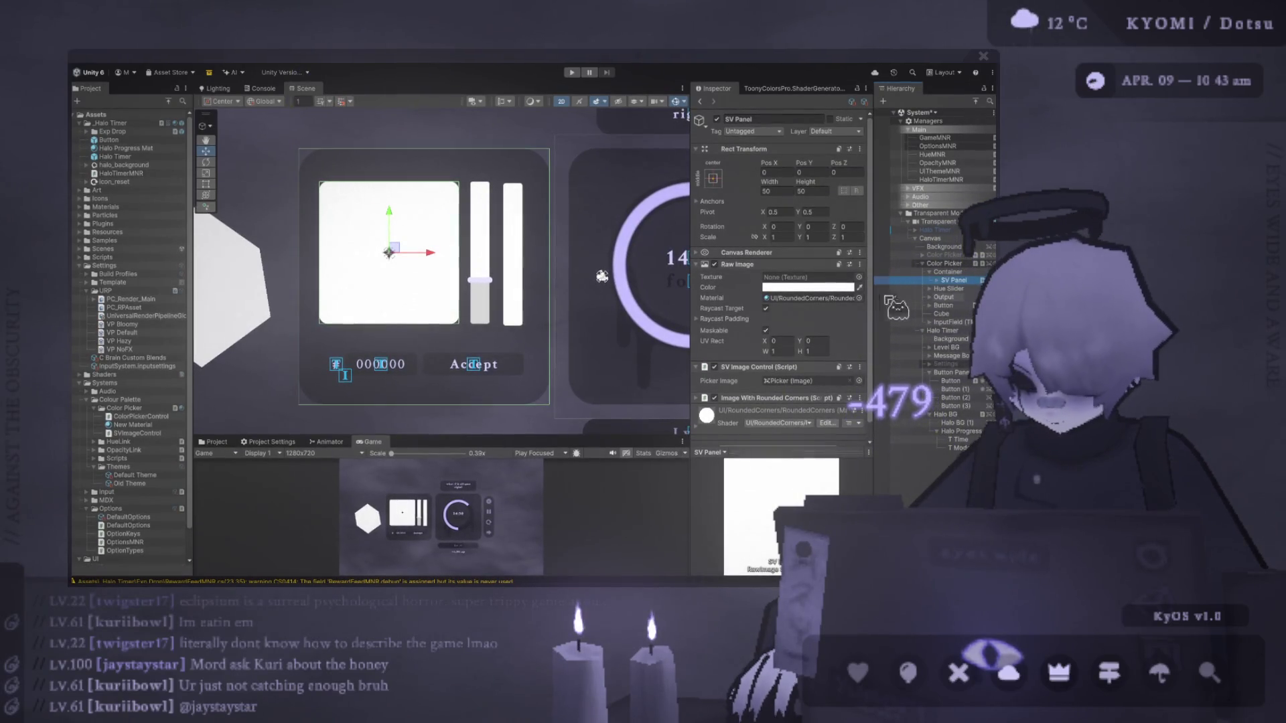
Try dragging the SV Panel in the Scene view, undoing each move.
left_click(954, 280)
left_click_drag(391, 253, 430, 230)
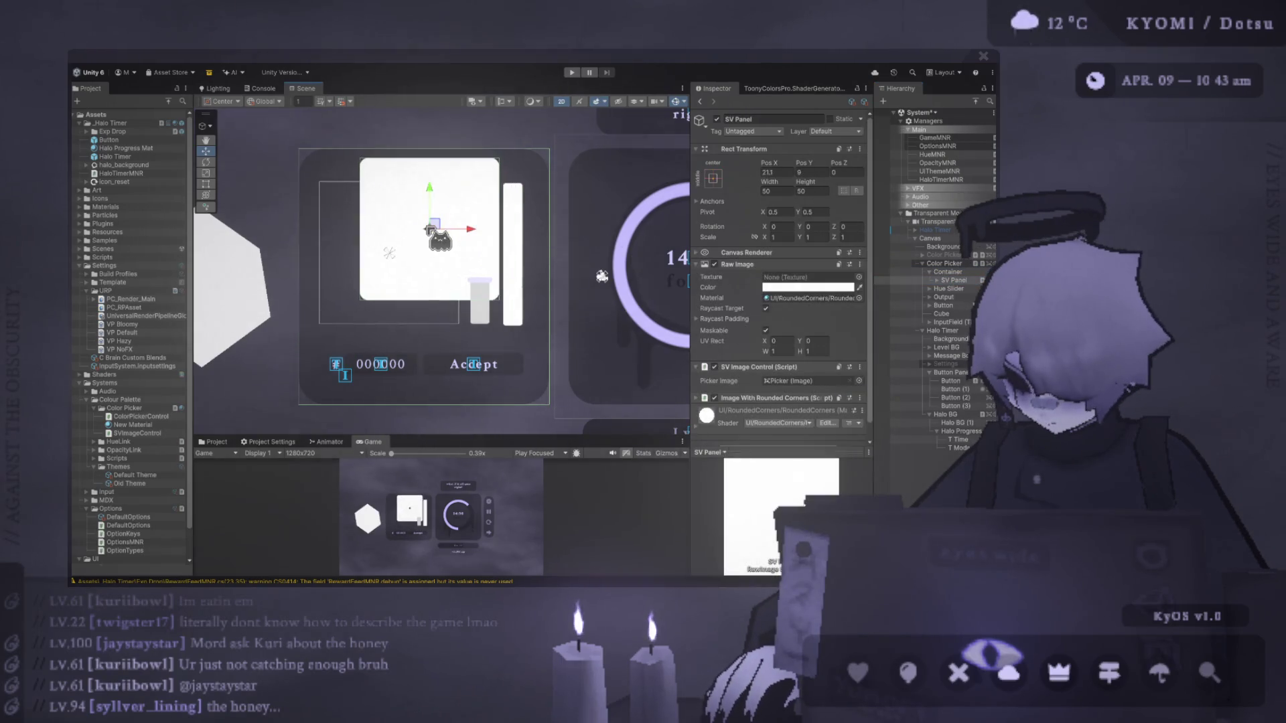
key("ctrl+z")
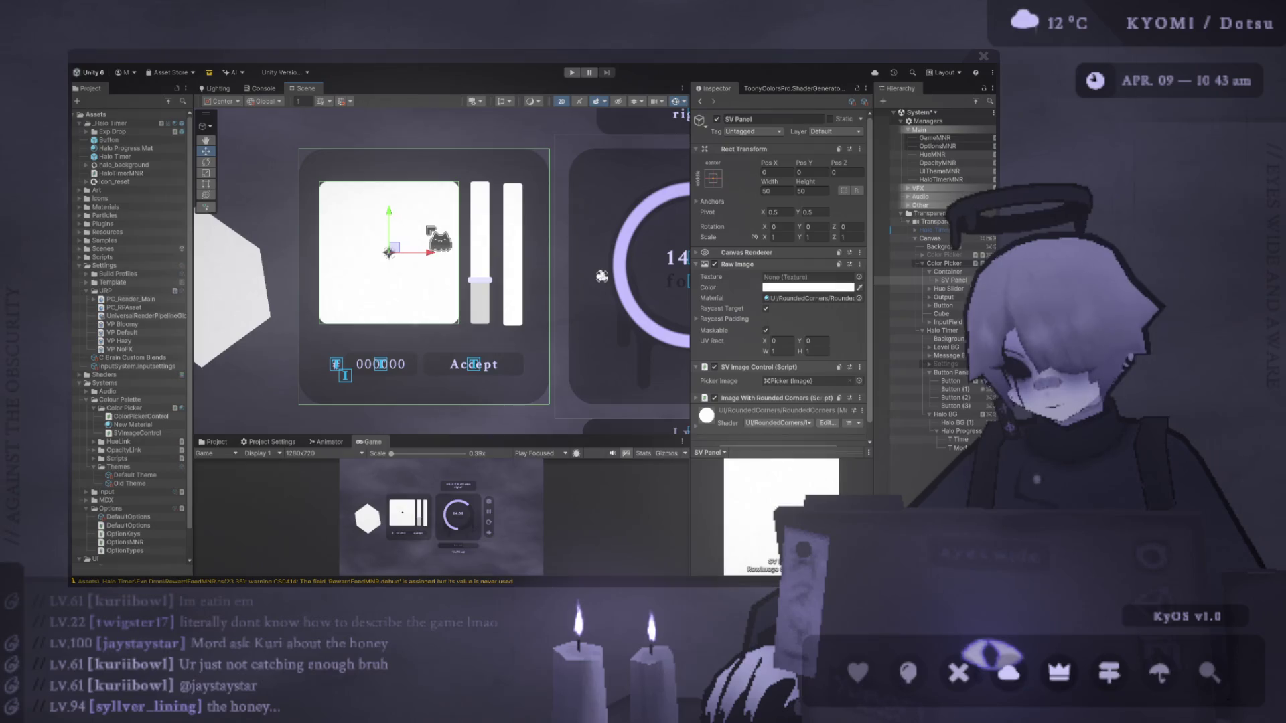
mouse_move(392, 253)
left_mouse_down()
mouse_move(464, 233)
mouse_move(495, 249)
left_mouse_up()
key("ctrl+z")
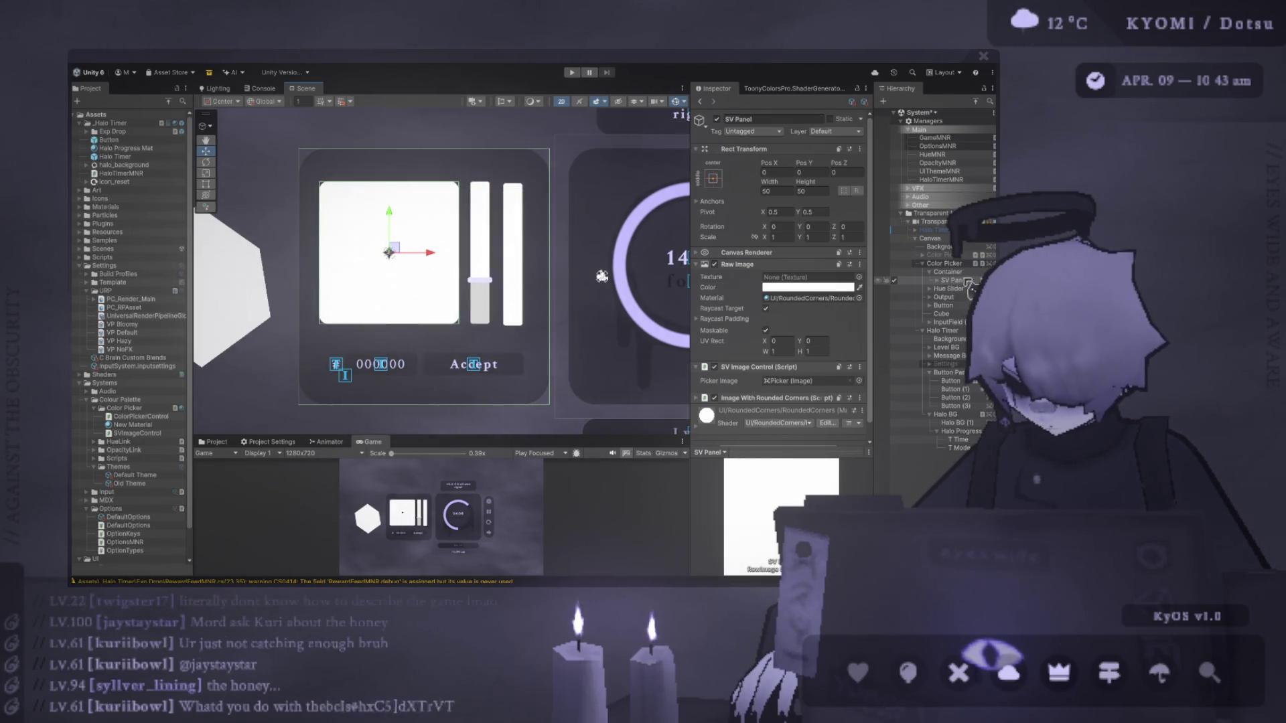
Set the Container's Rect Transform Pos X to -12 and Pos Y to -10.
left_click(947, 272)
left_click(792, 172)
type("-12")
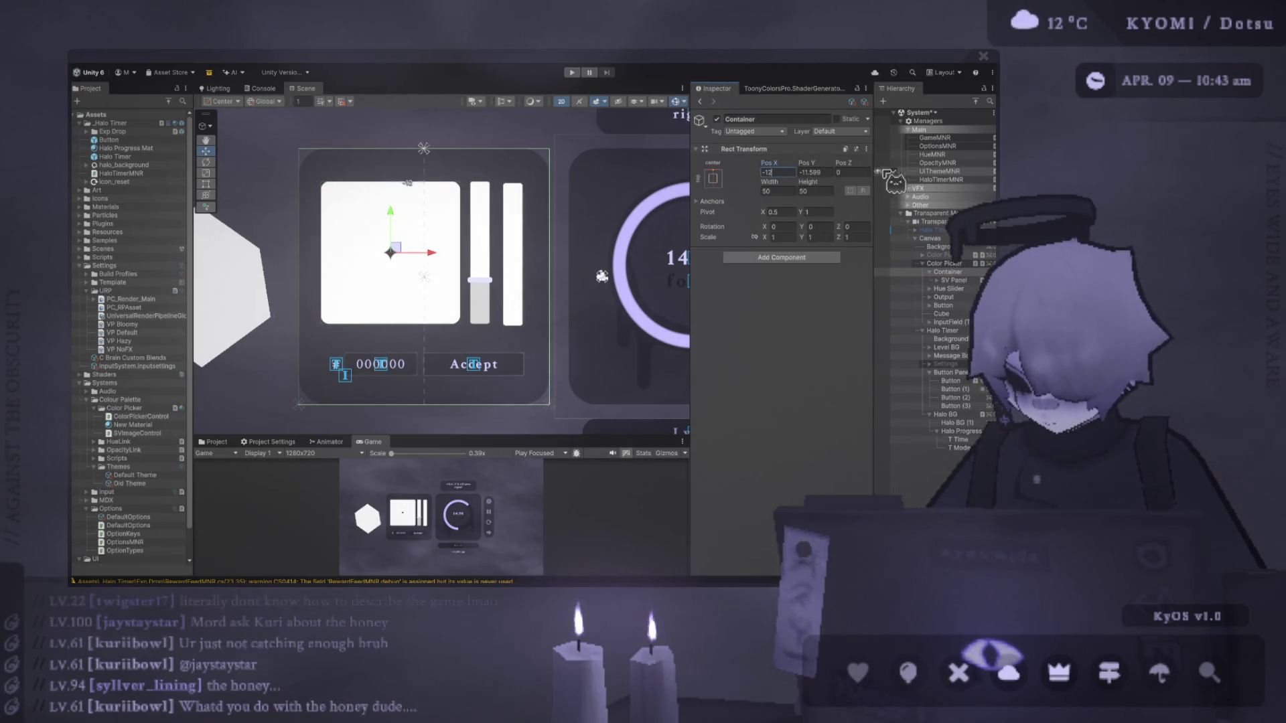
left_click(828, 174)
type("-10")
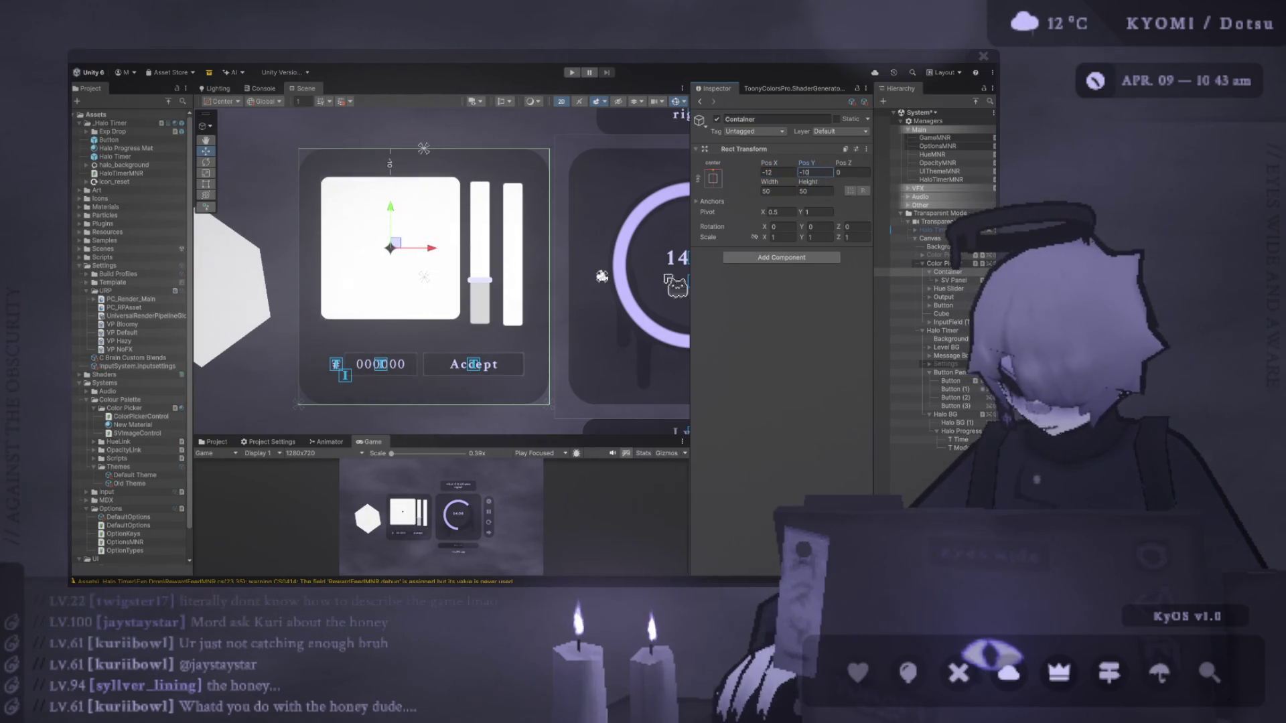
left_click(491, 268)
Inspect the hue slider's parts and compare its position with the Container's.
left_click(493, 255)
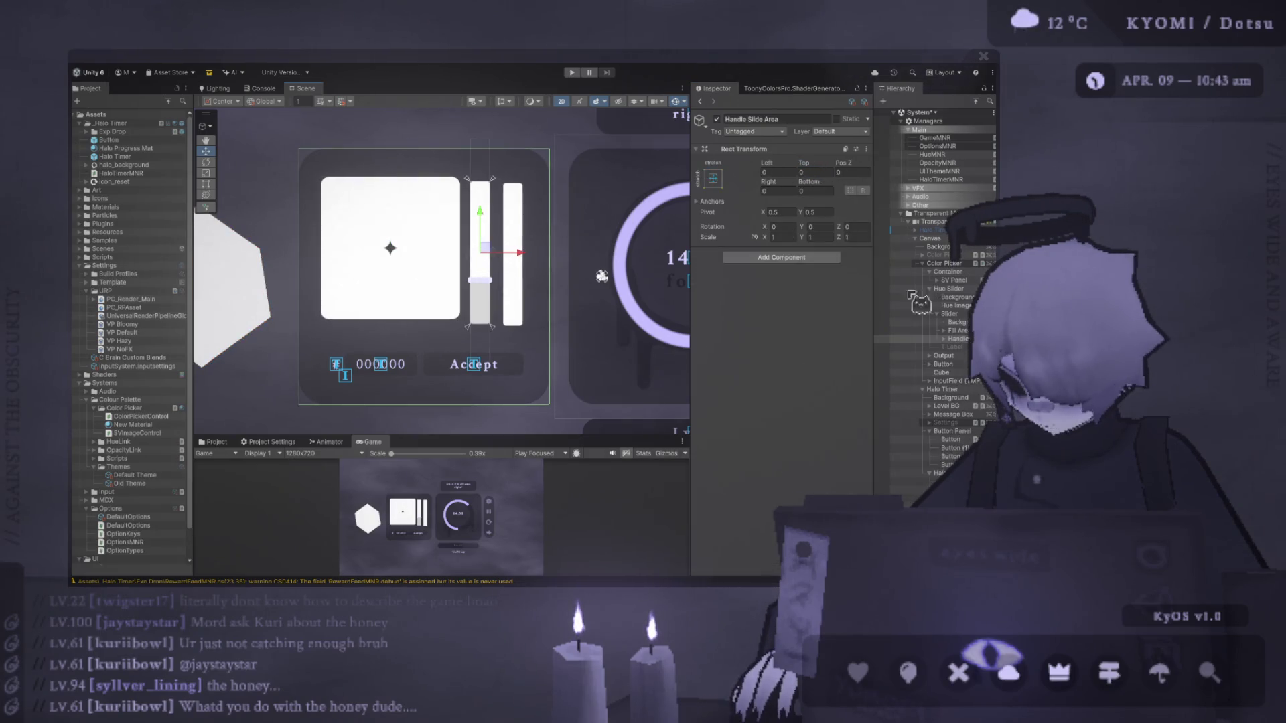
left_click(941, 313)
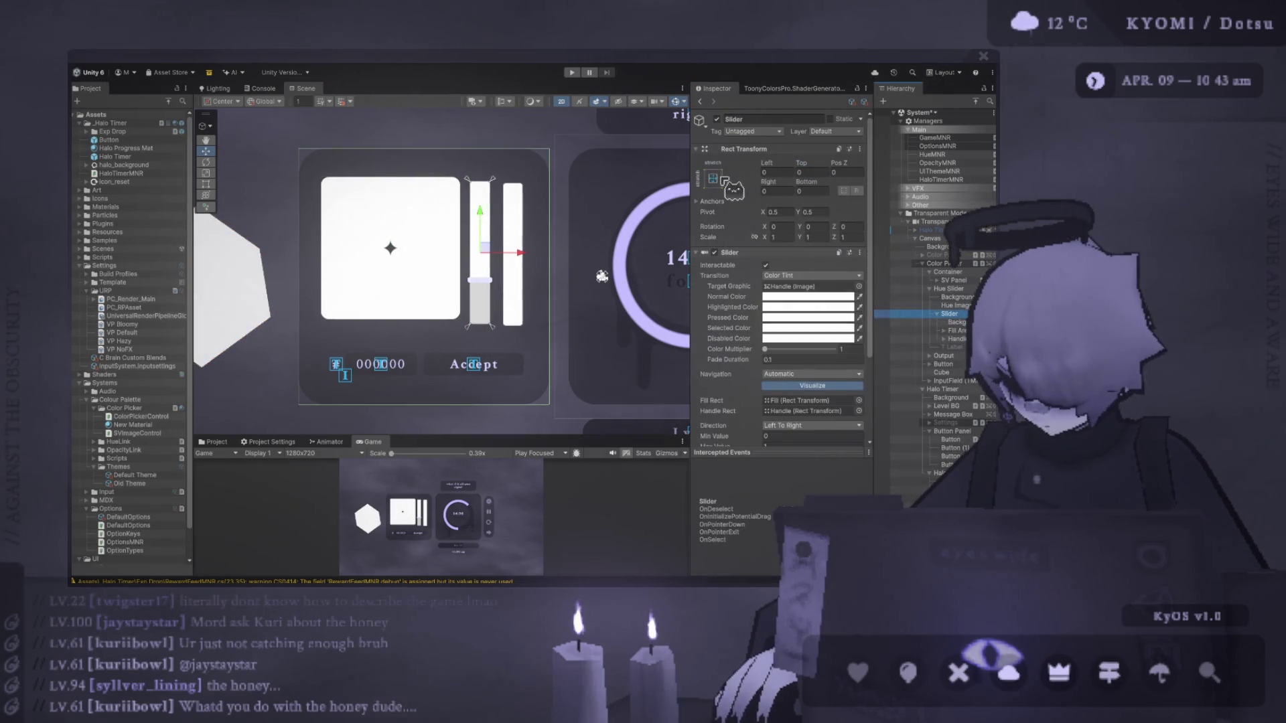
left_click(950, 306)
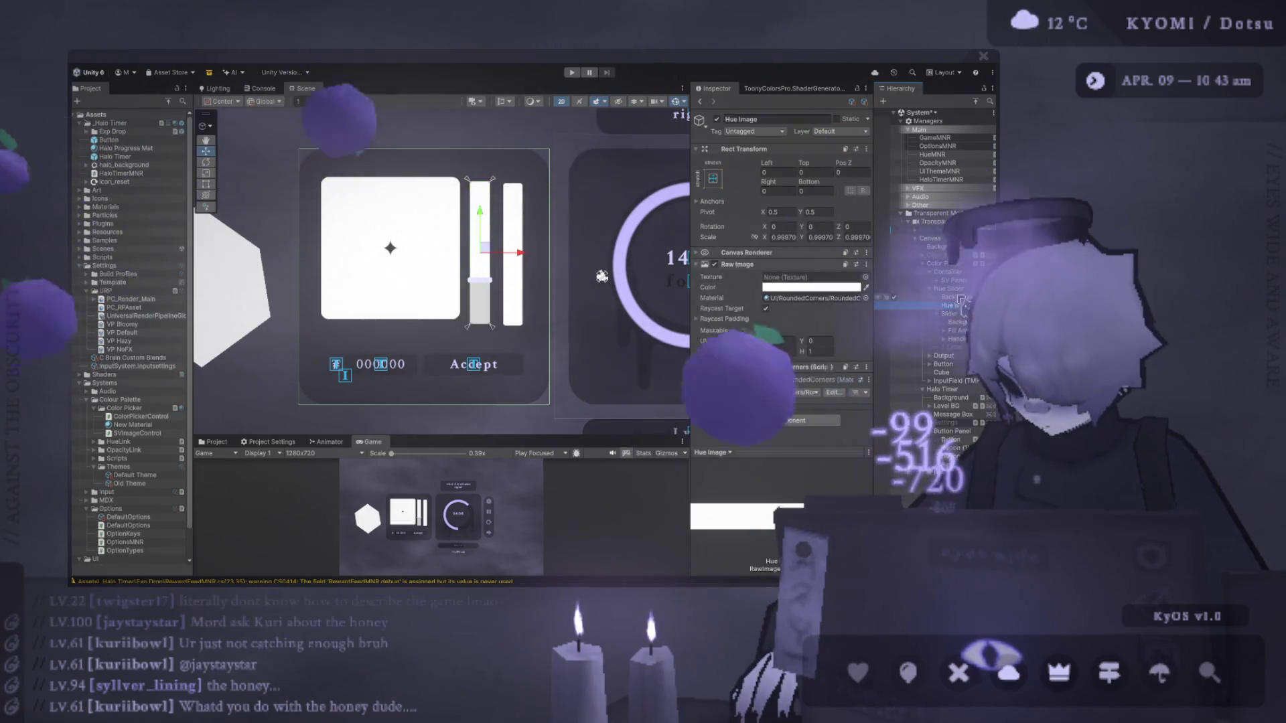
left_click(963, 313)
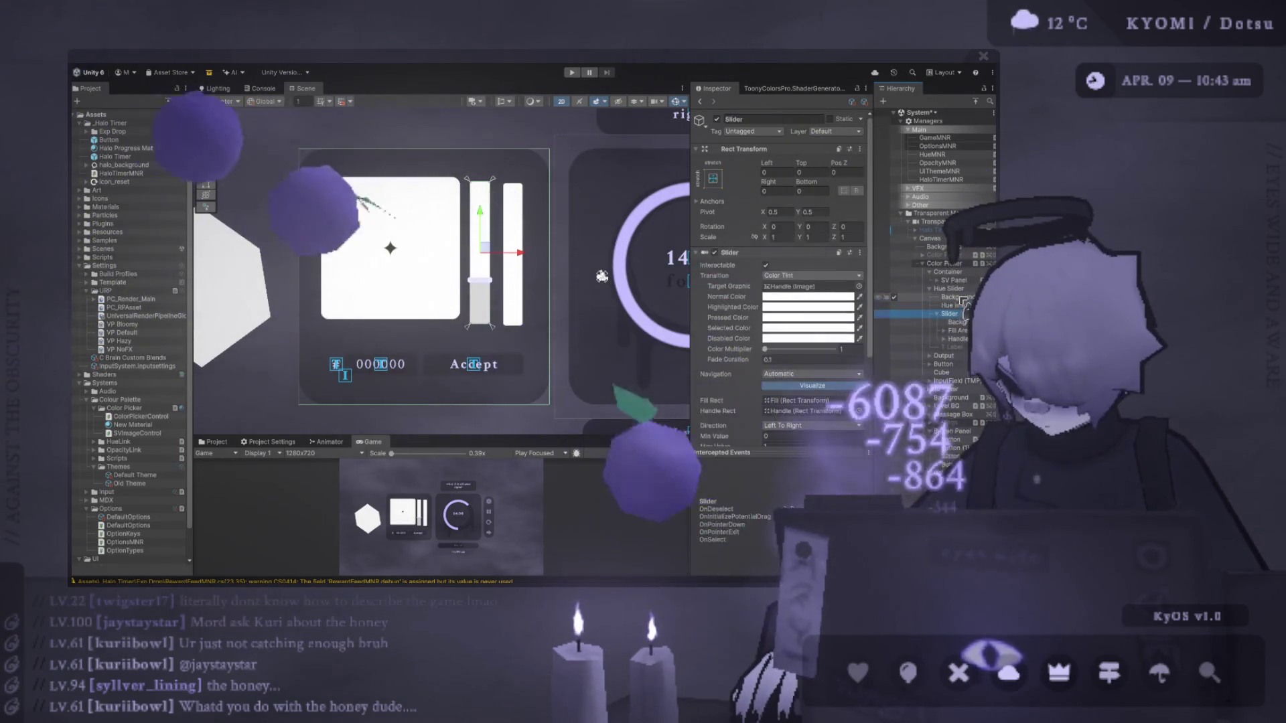
left_click(940, 290)
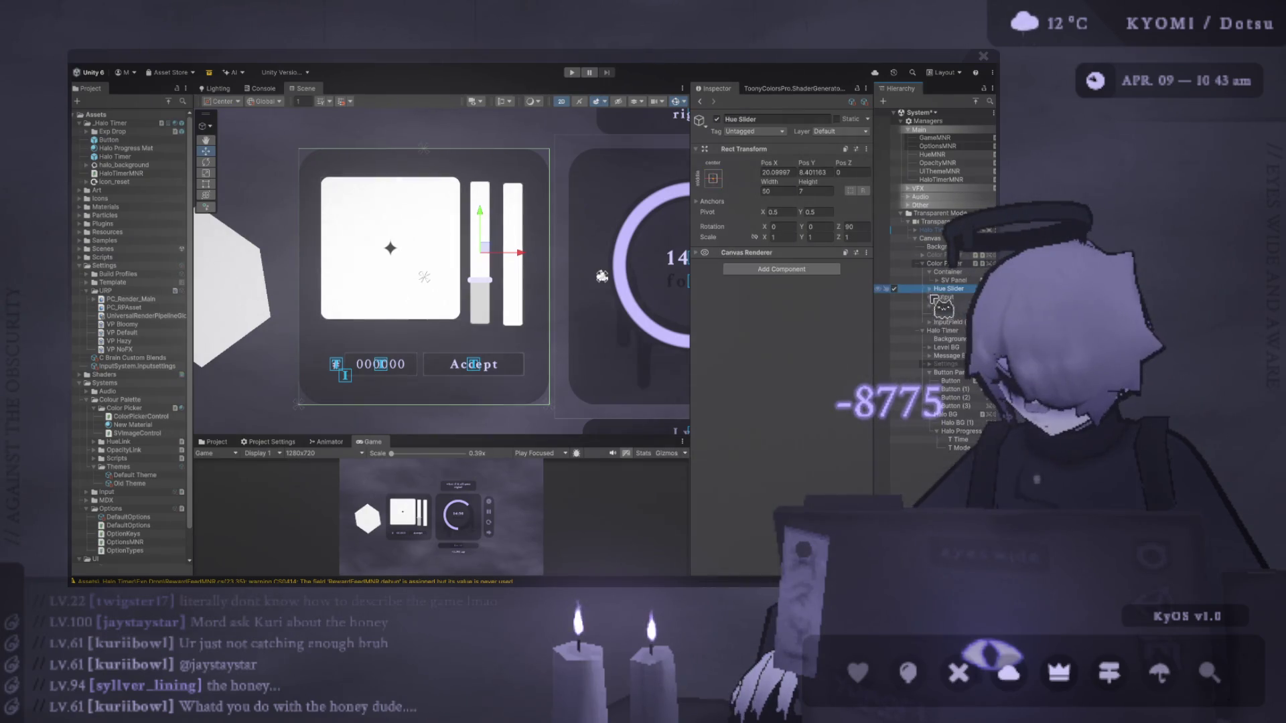
left_click(951, 272)
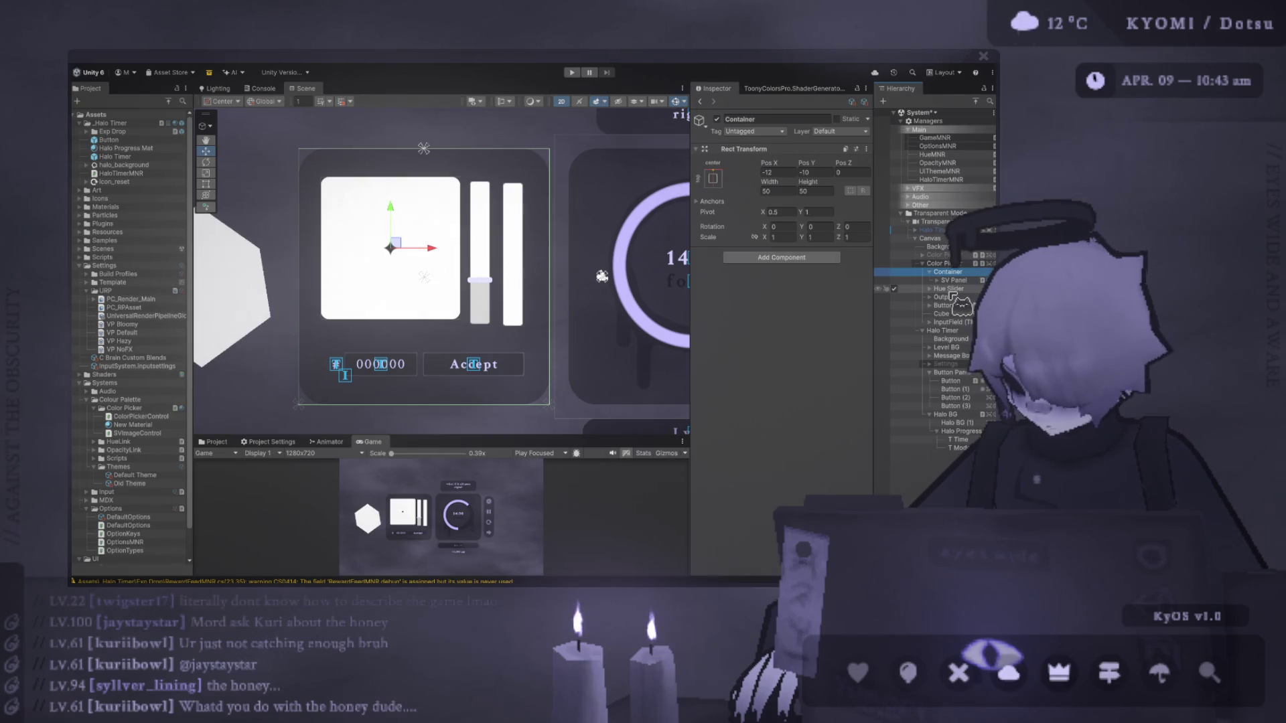
left_click(950, 290)
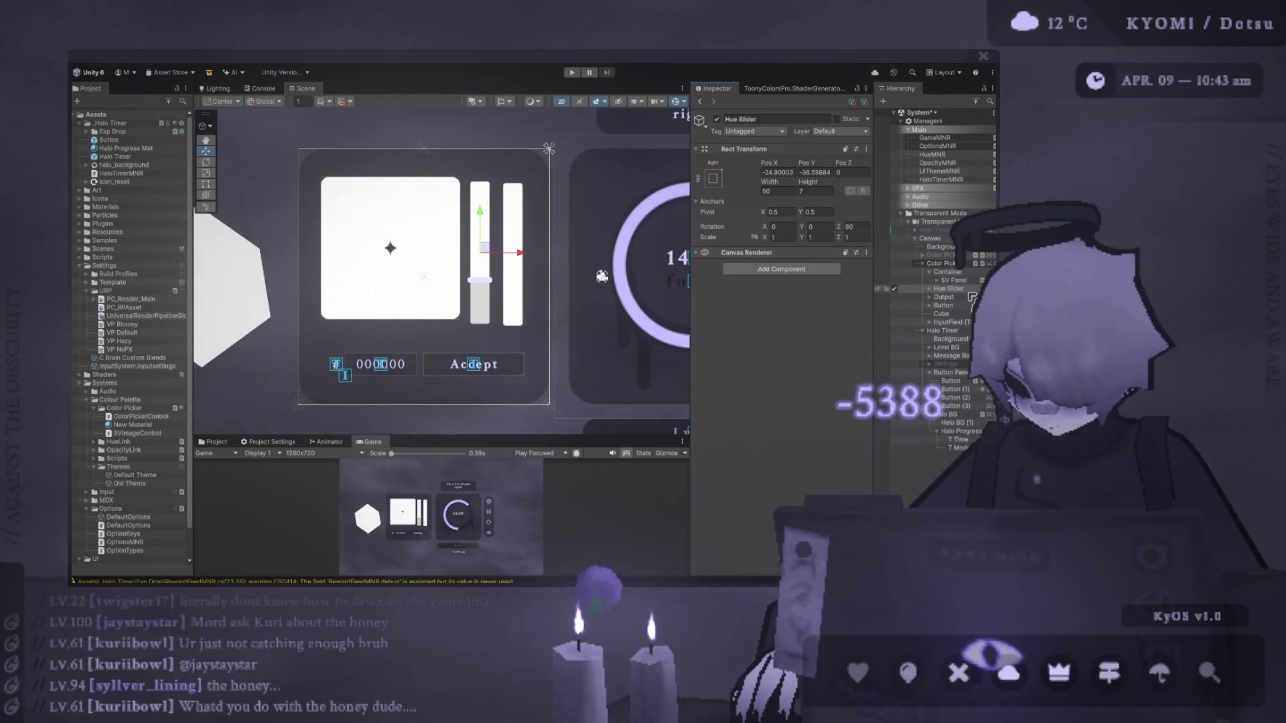
Set the Hue Slider's Rect Transform Pos Y to -10.
left_click(822, 176)
left_click(960, 273)
left_click(951, 289)
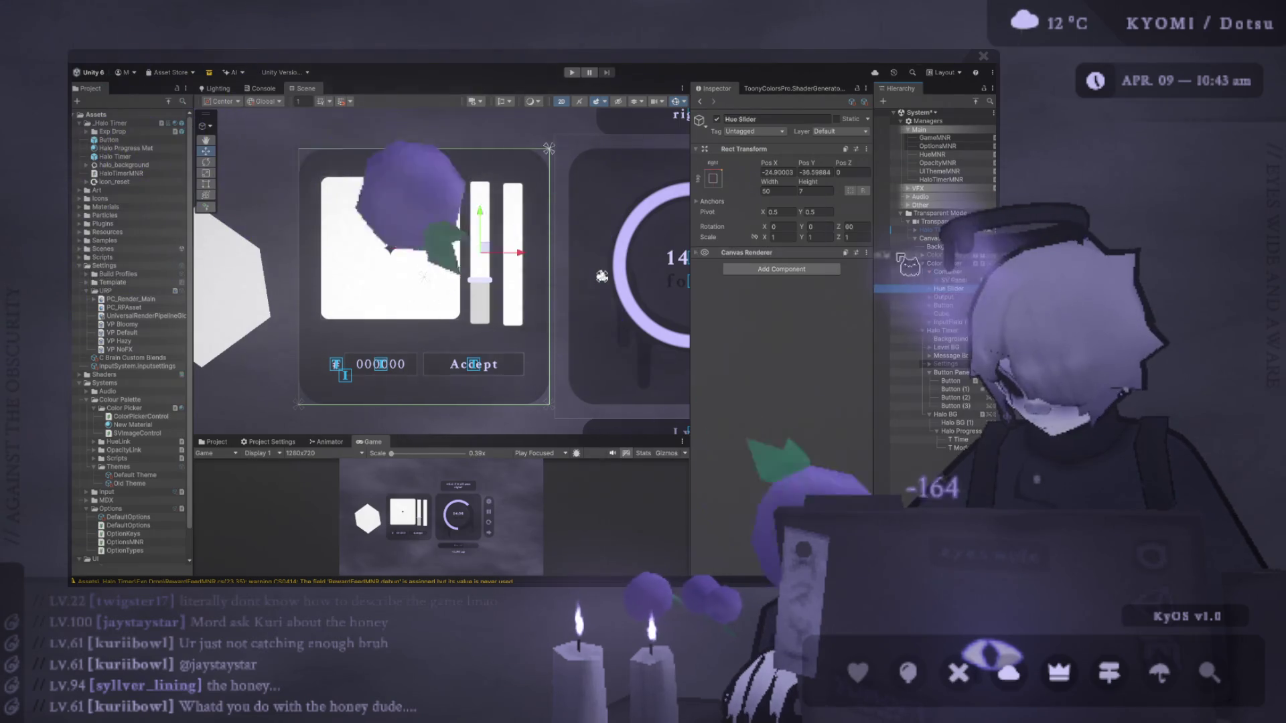
type("1")
left_click(821, 172)
type("-10")
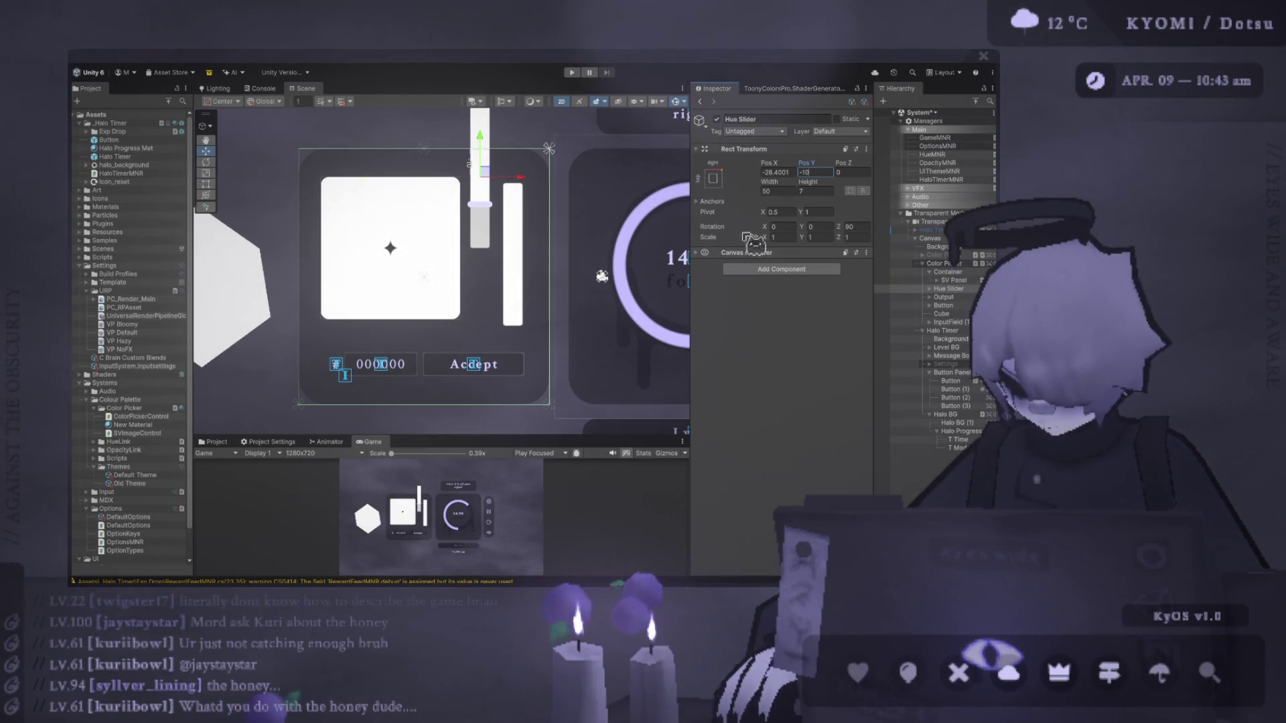
Set the Hue Slider's pivot X to 0 and both Pos X and Pos Y to 0.
left_click_drag(503, 184, 494, 238)
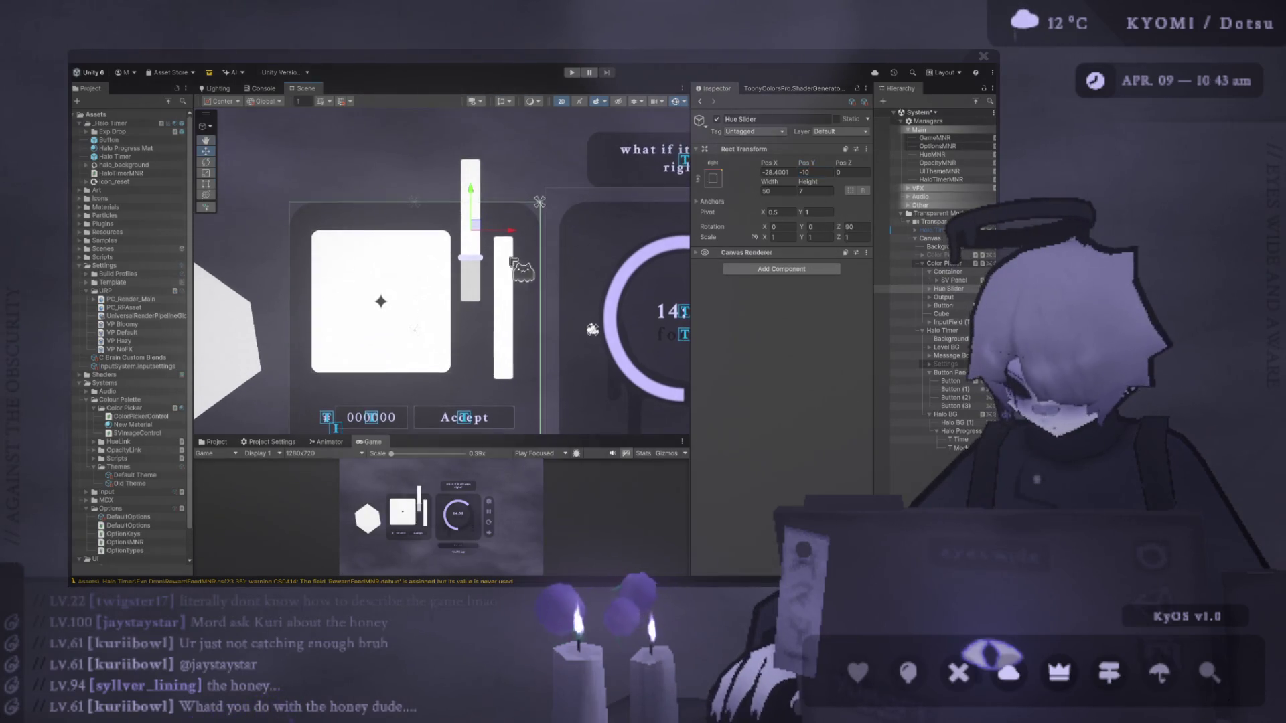
left_click(929, 288)
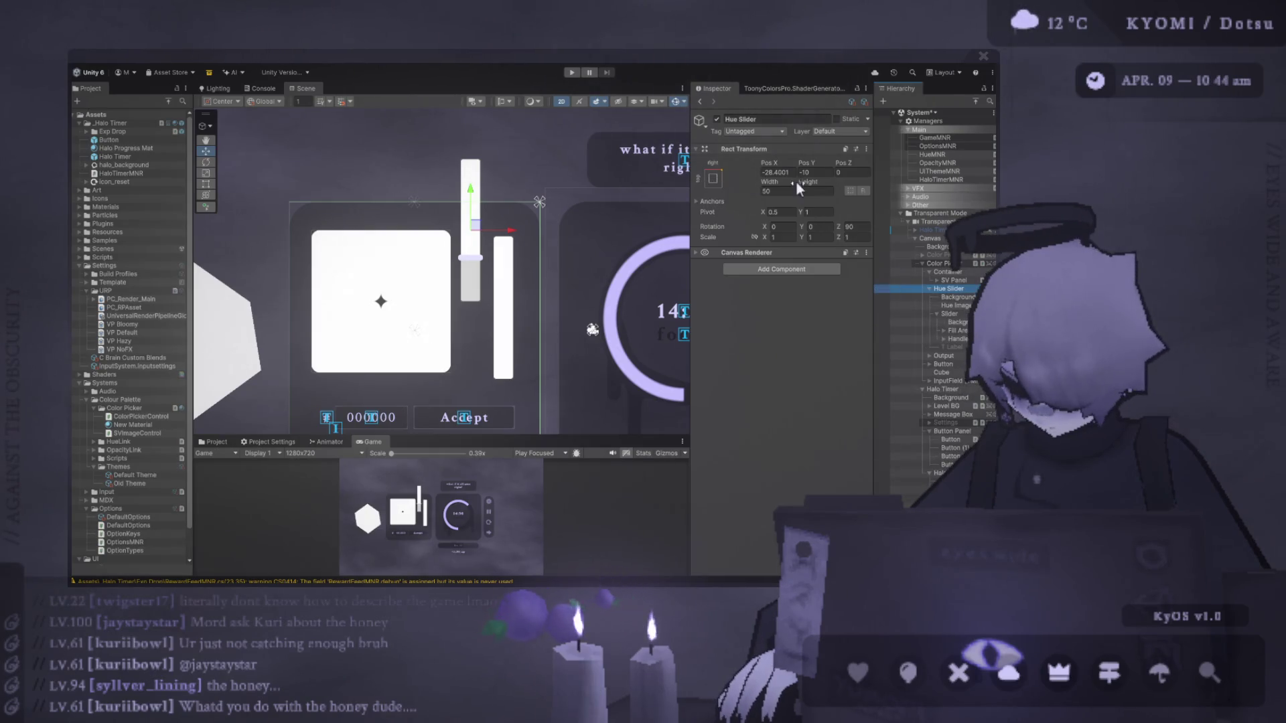
left_click_drag(799, 189, 824, 191)
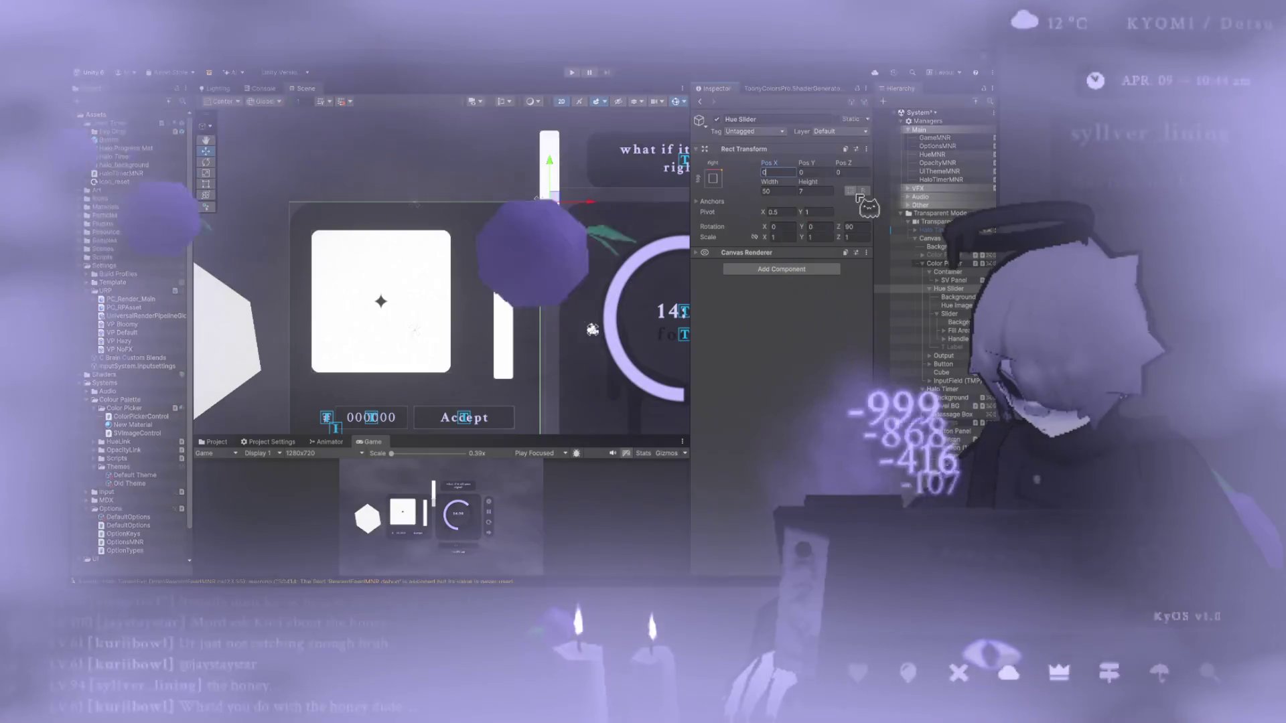
left_click(786, 211)
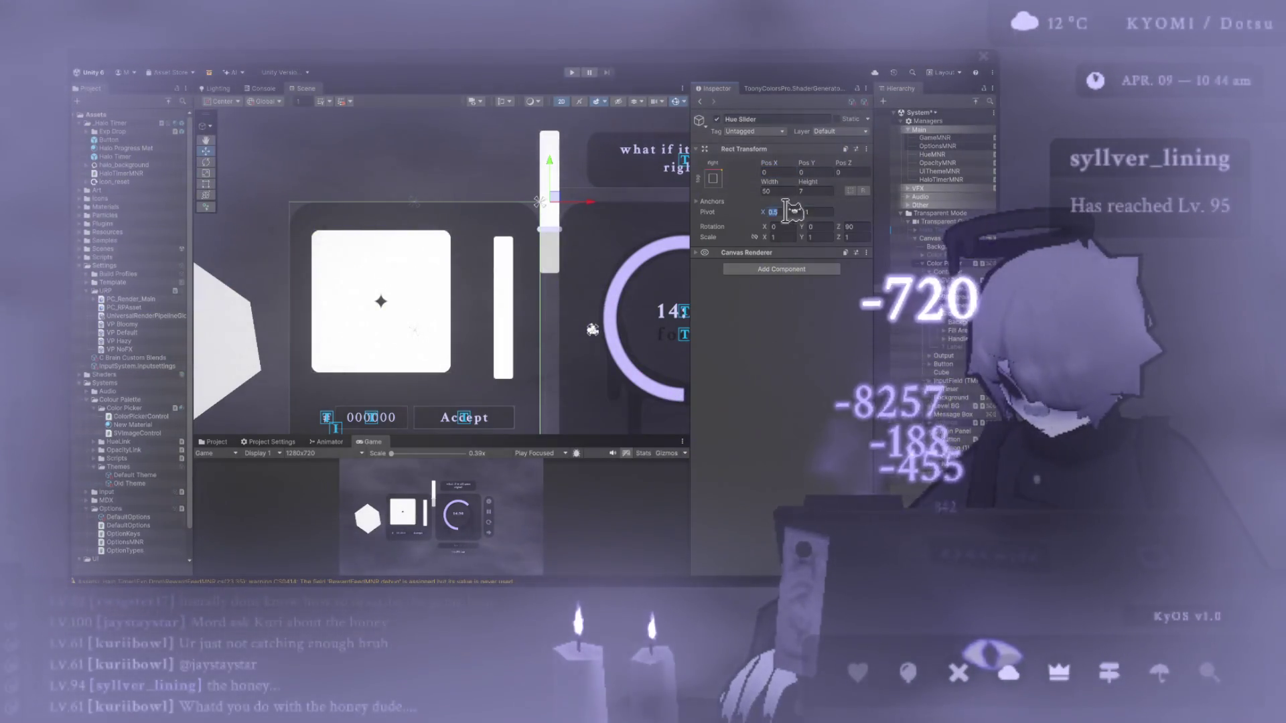
type("0")
left_click(824, 173)
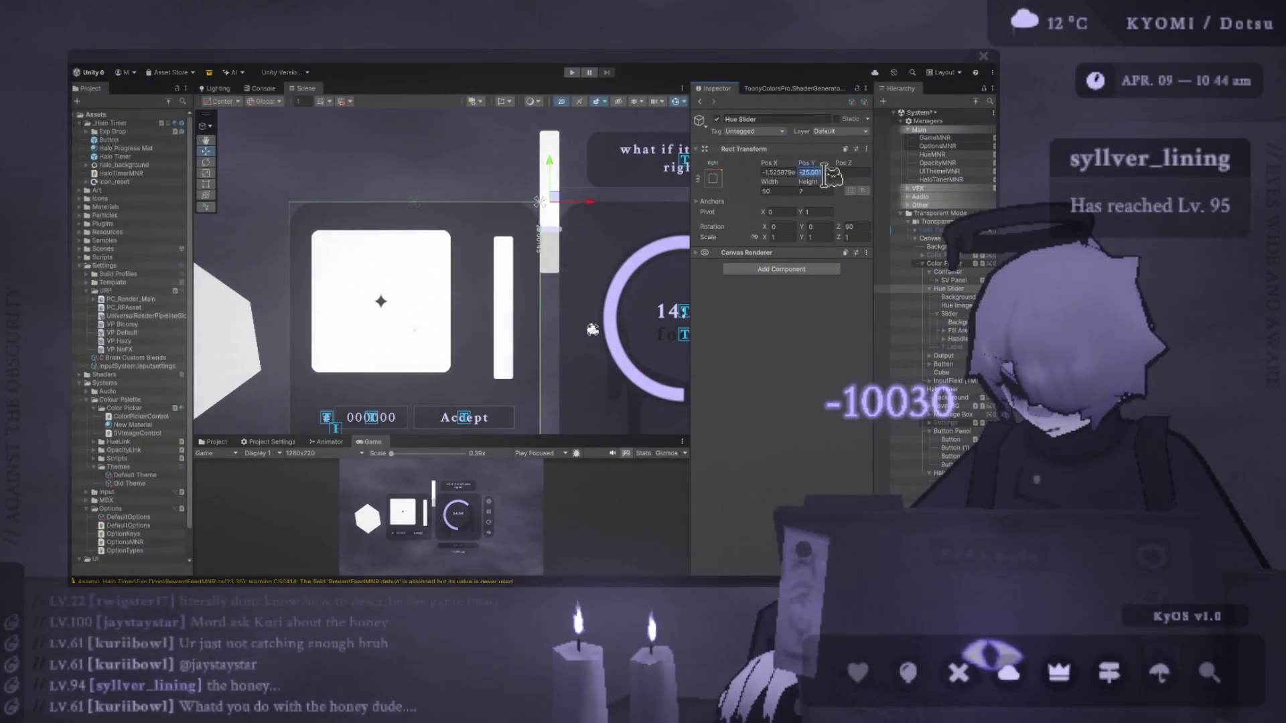
type("0")
left_click(784, 172)
type("0")
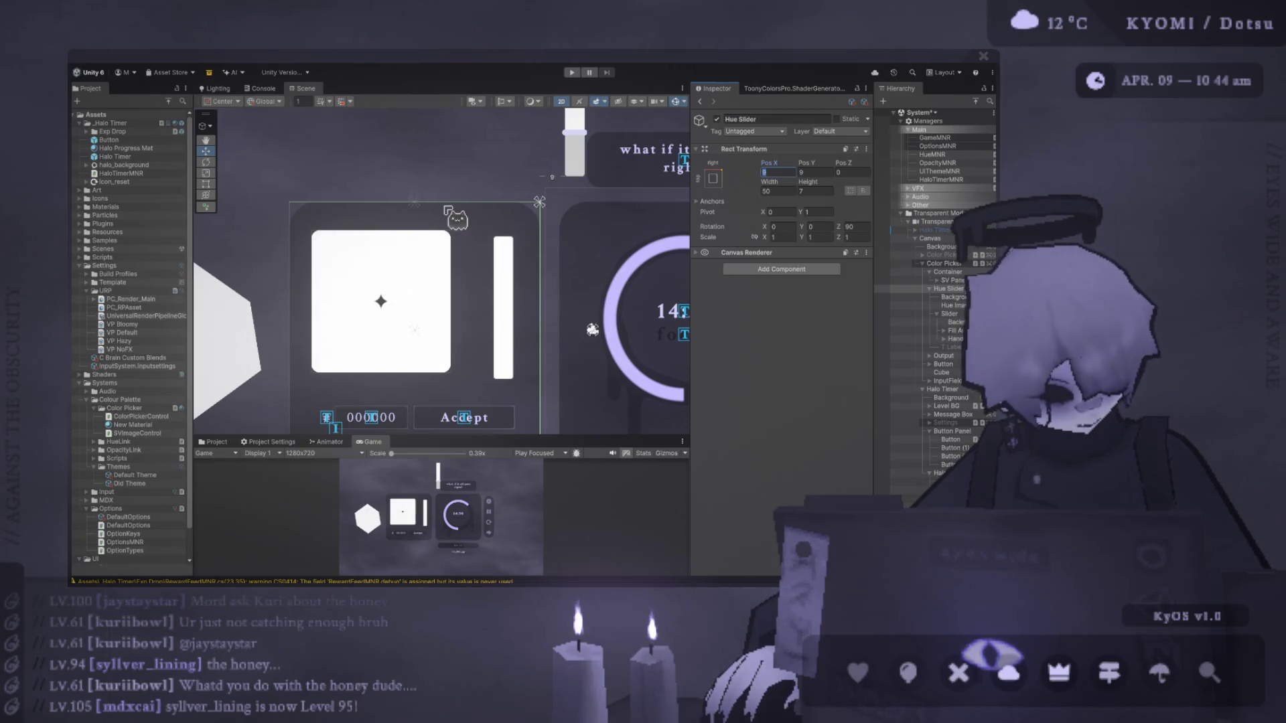
scroll(432, 191, "up", 1)
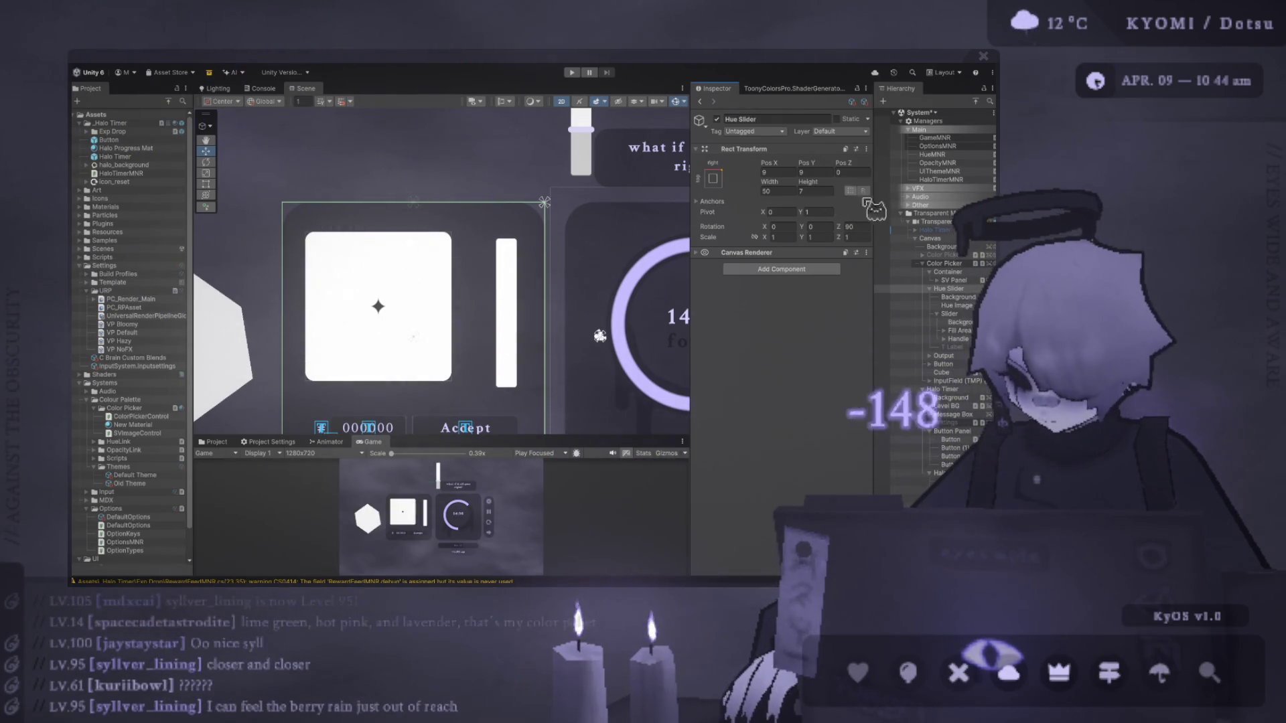
Set the Hue Slider's height to 7 and its Pos Y to -10.
left_click_drag(819, 172, 788, 175)
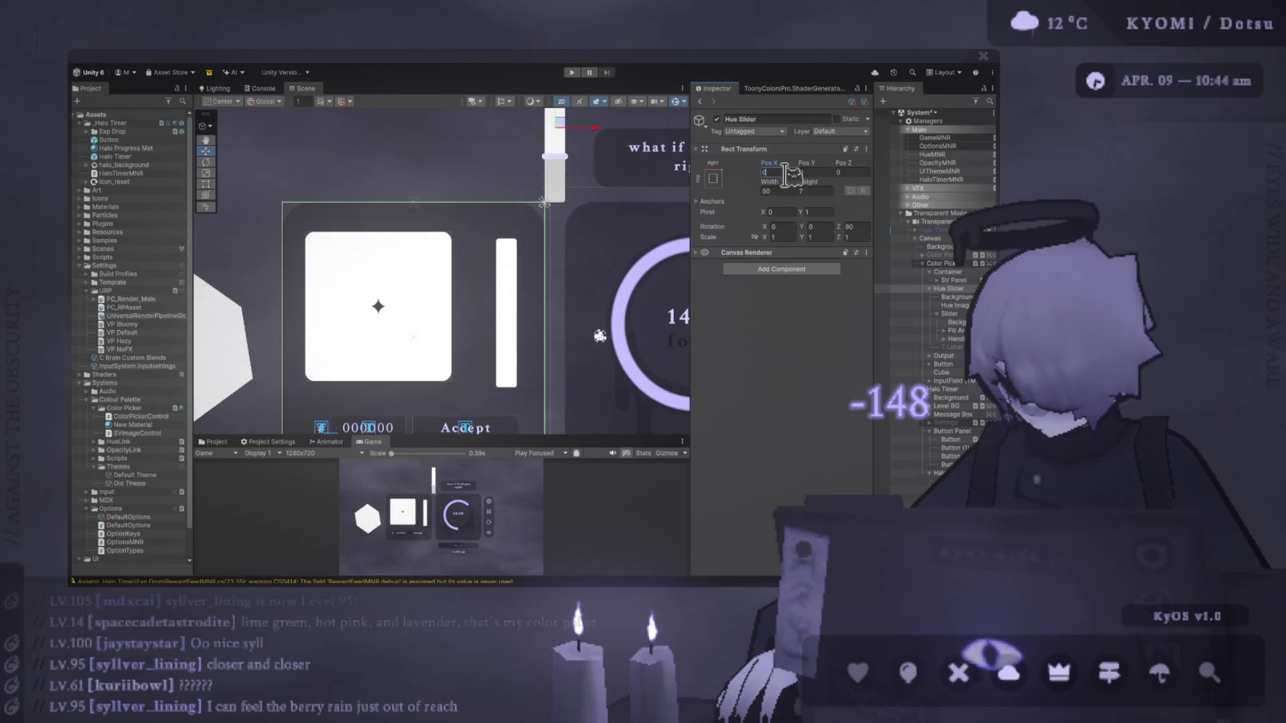
left_click(814, 191)
type("7")
key("Return")
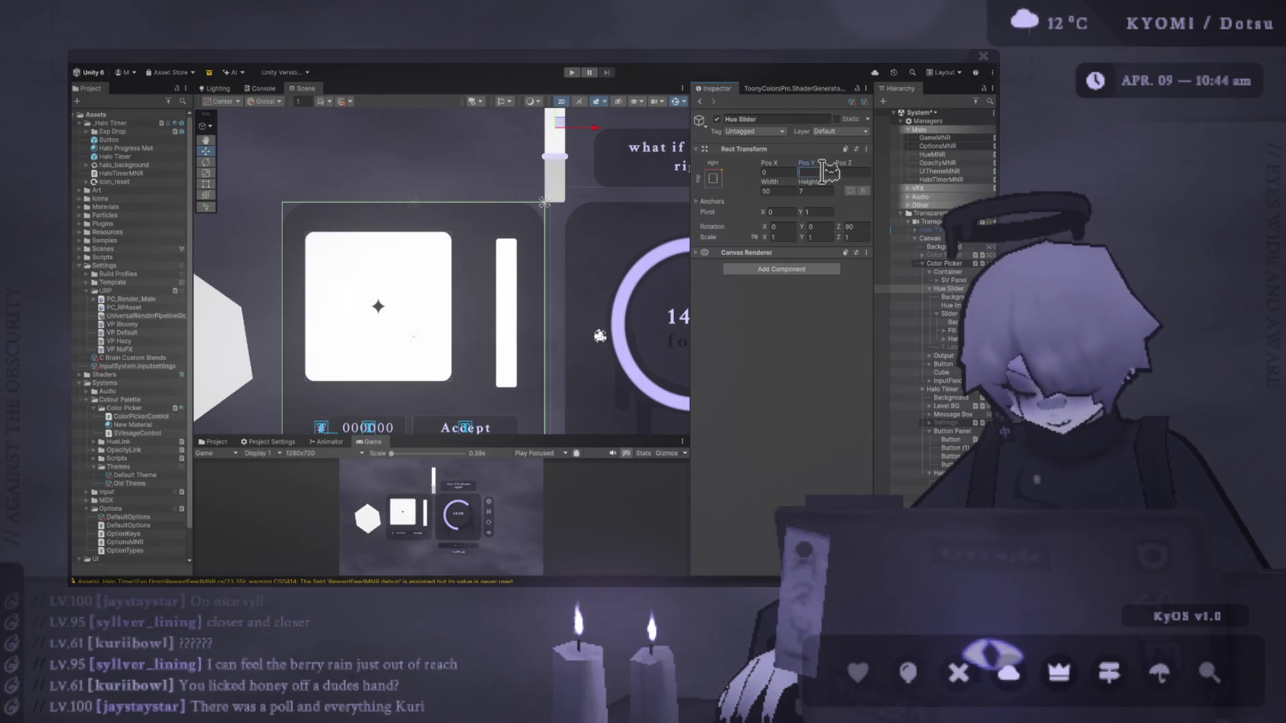
key("BackSpace")
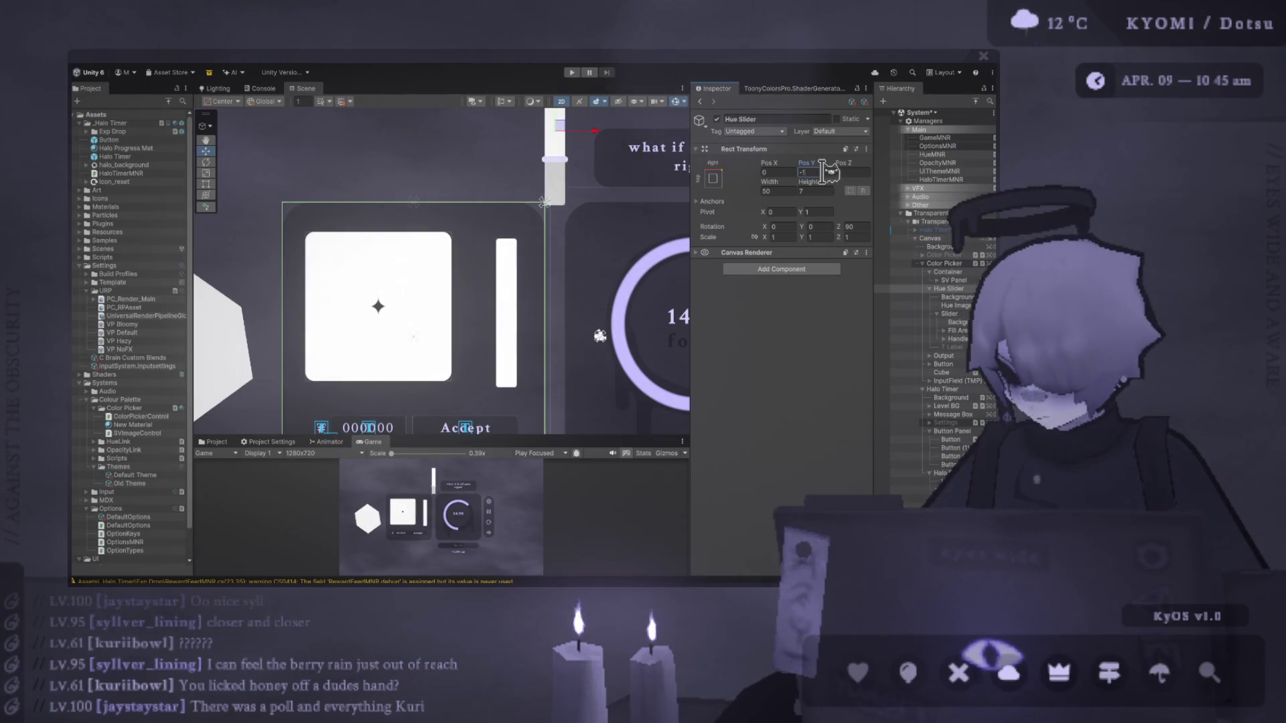
type("10")
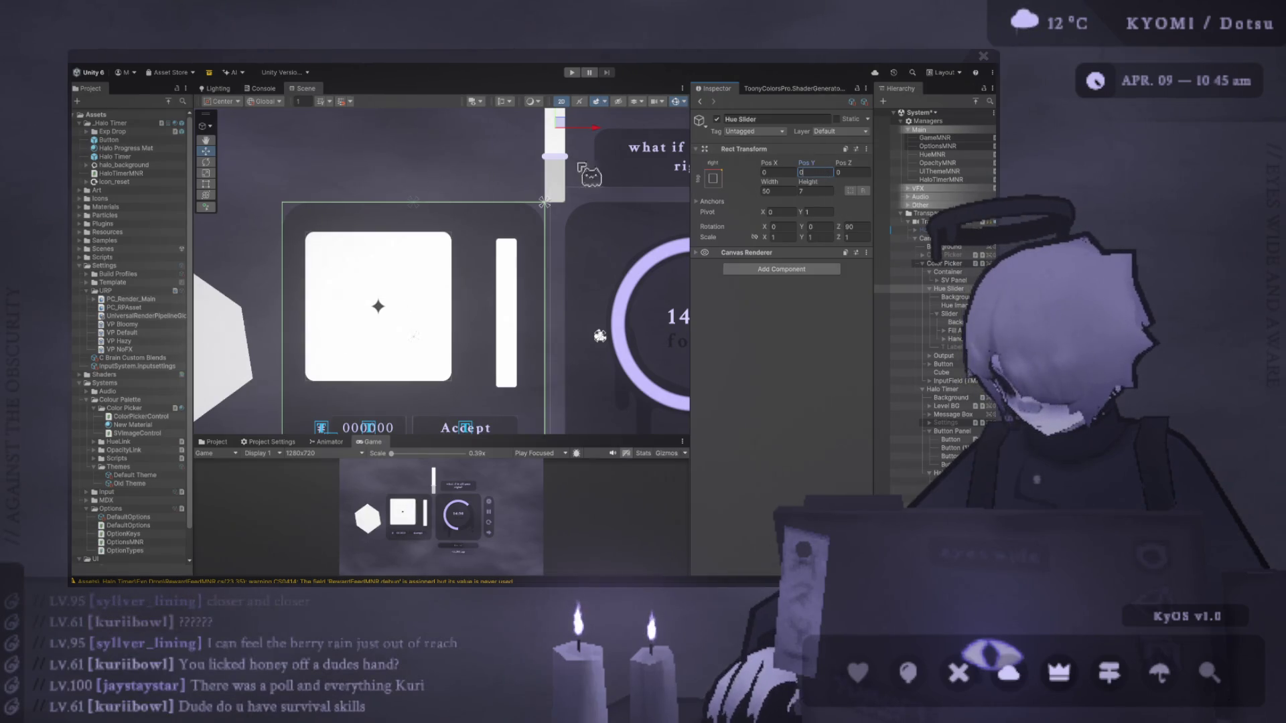
key("Return")
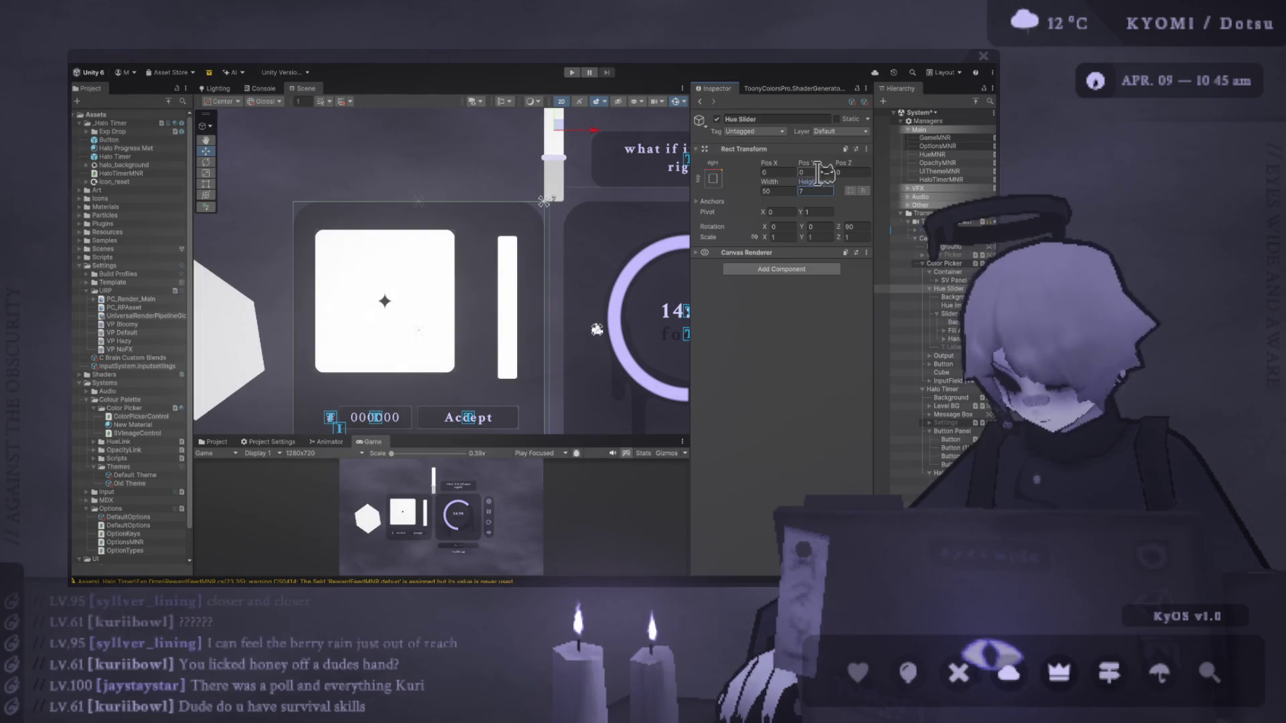
Set the Hue Slider's pivot X and Y to 1 and its Pos X to 0.
left_click(825, 211)
type("1")
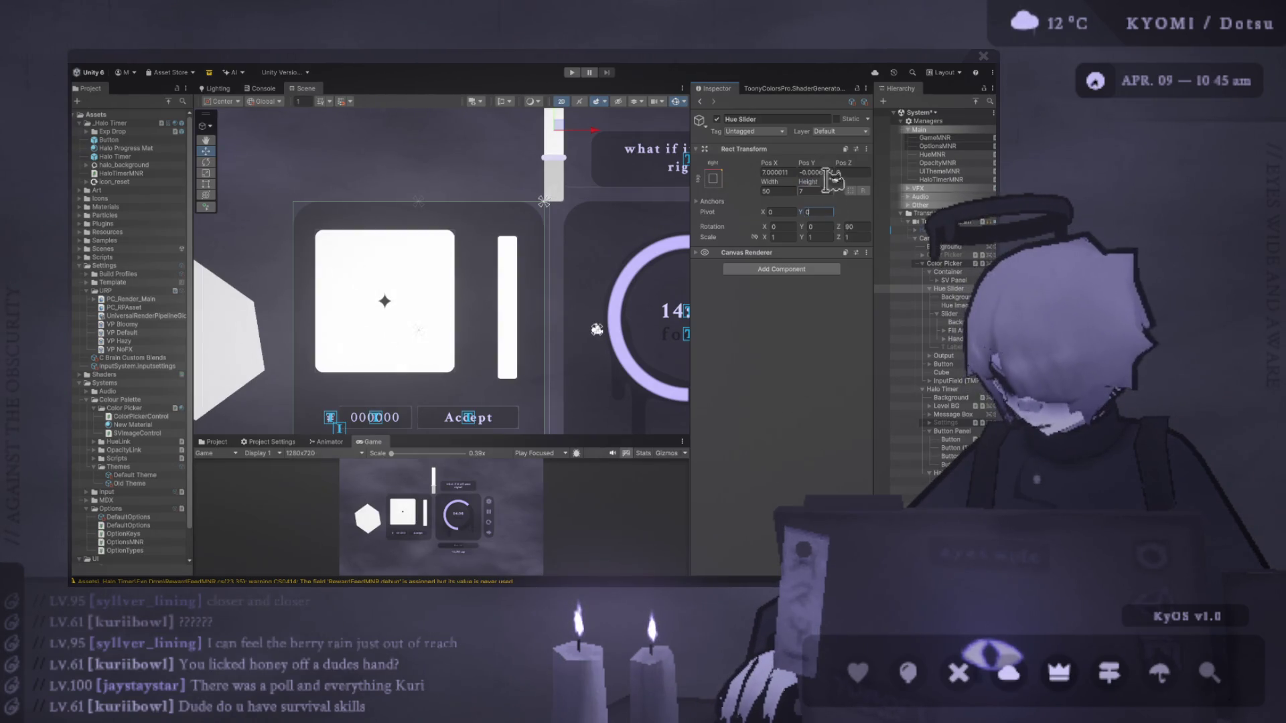
left_click(780, 212)
type("1")
left_click(824, 172)
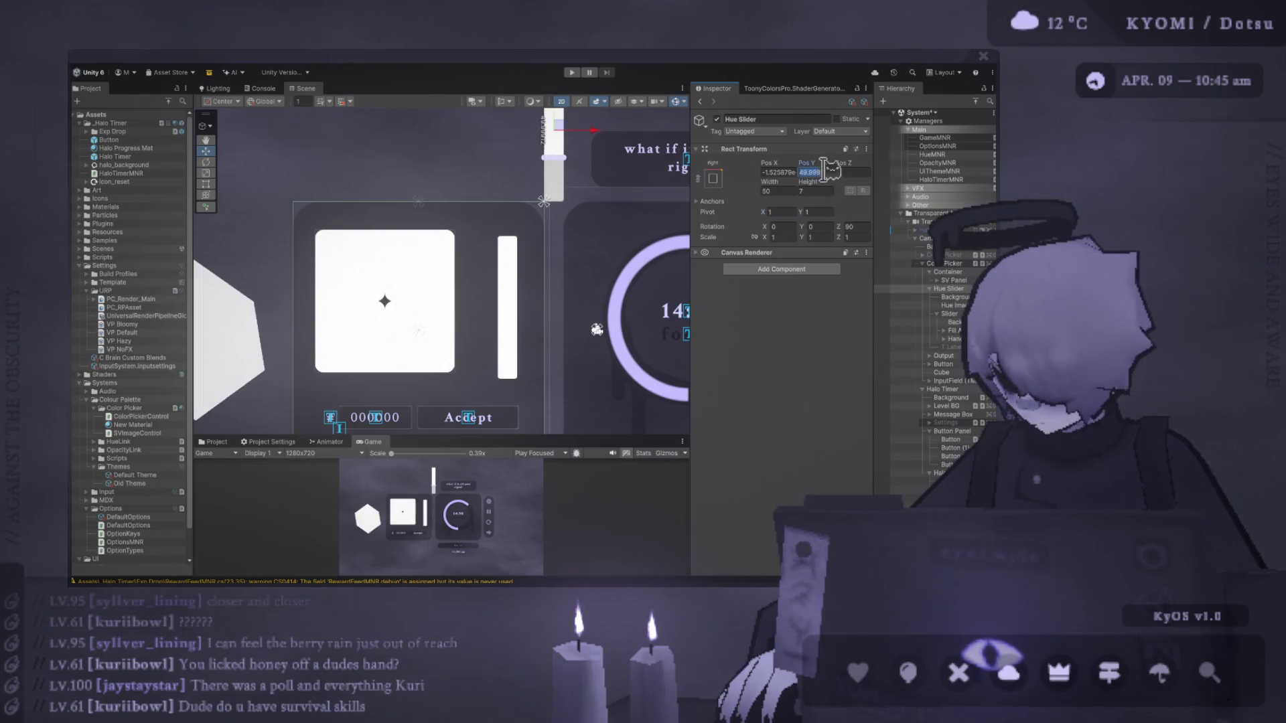
type("0")
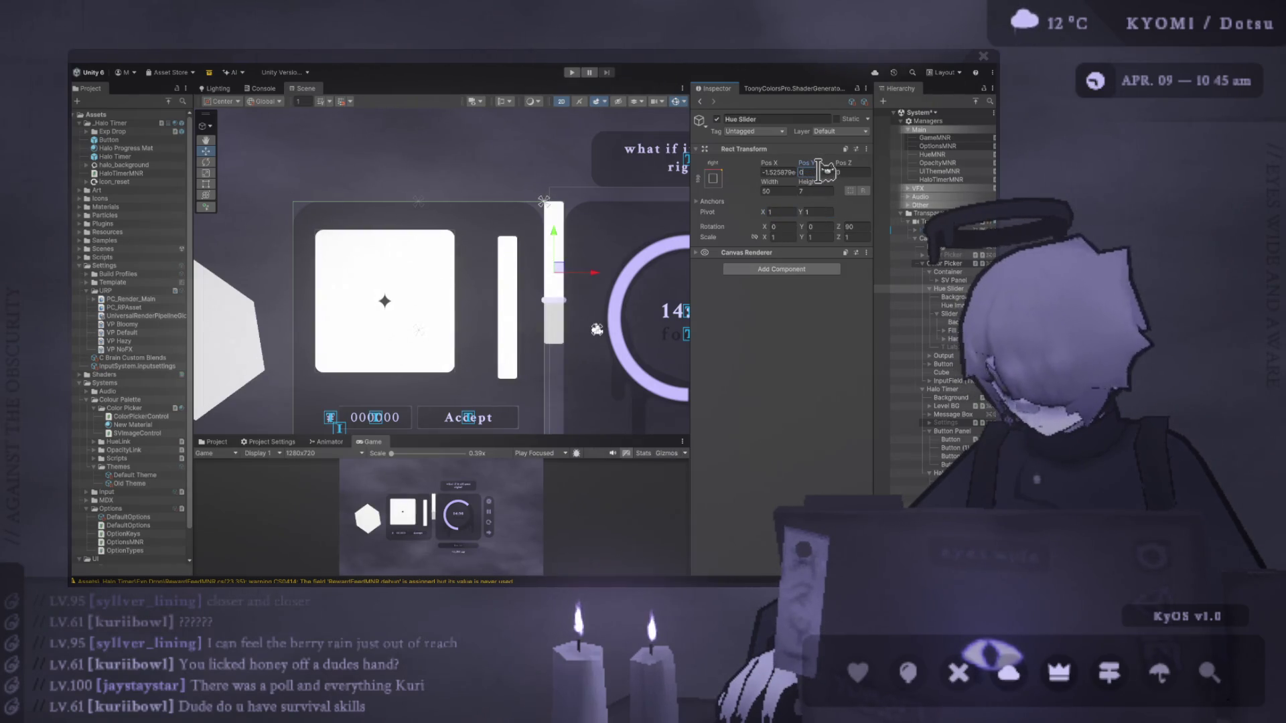
key("Return")
left_click(791, 173)
type("0")
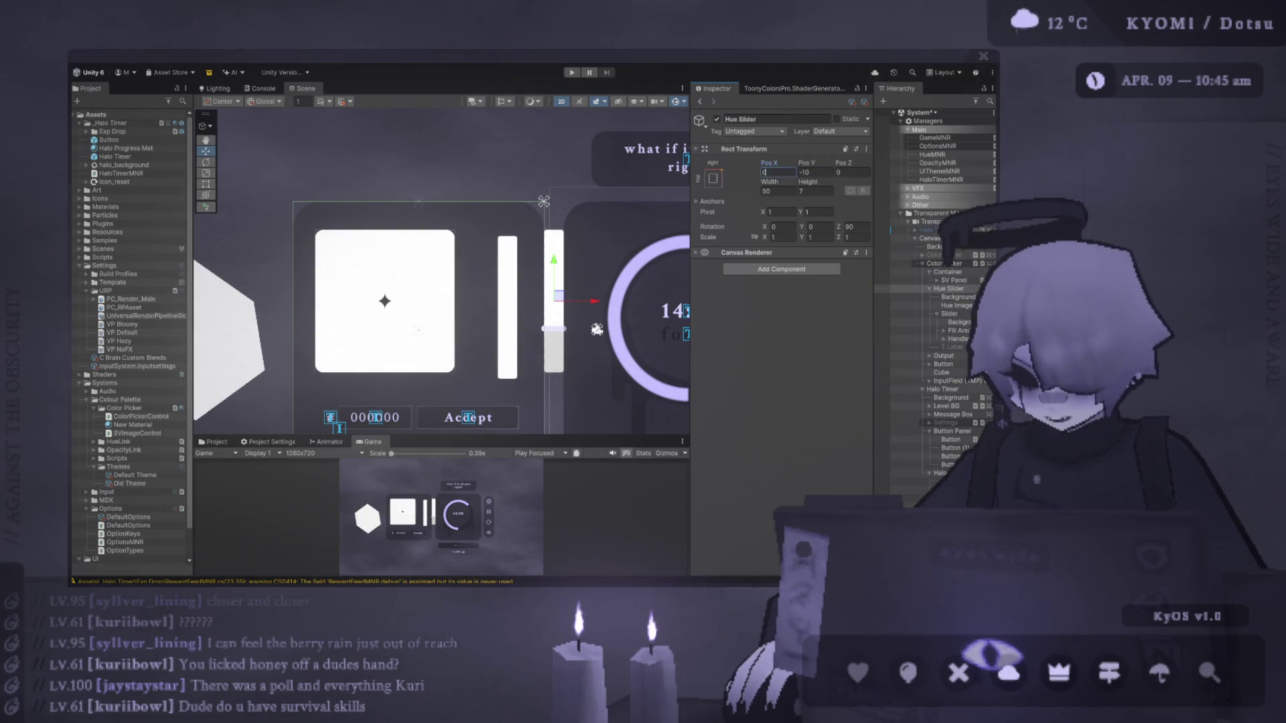
key("Return")
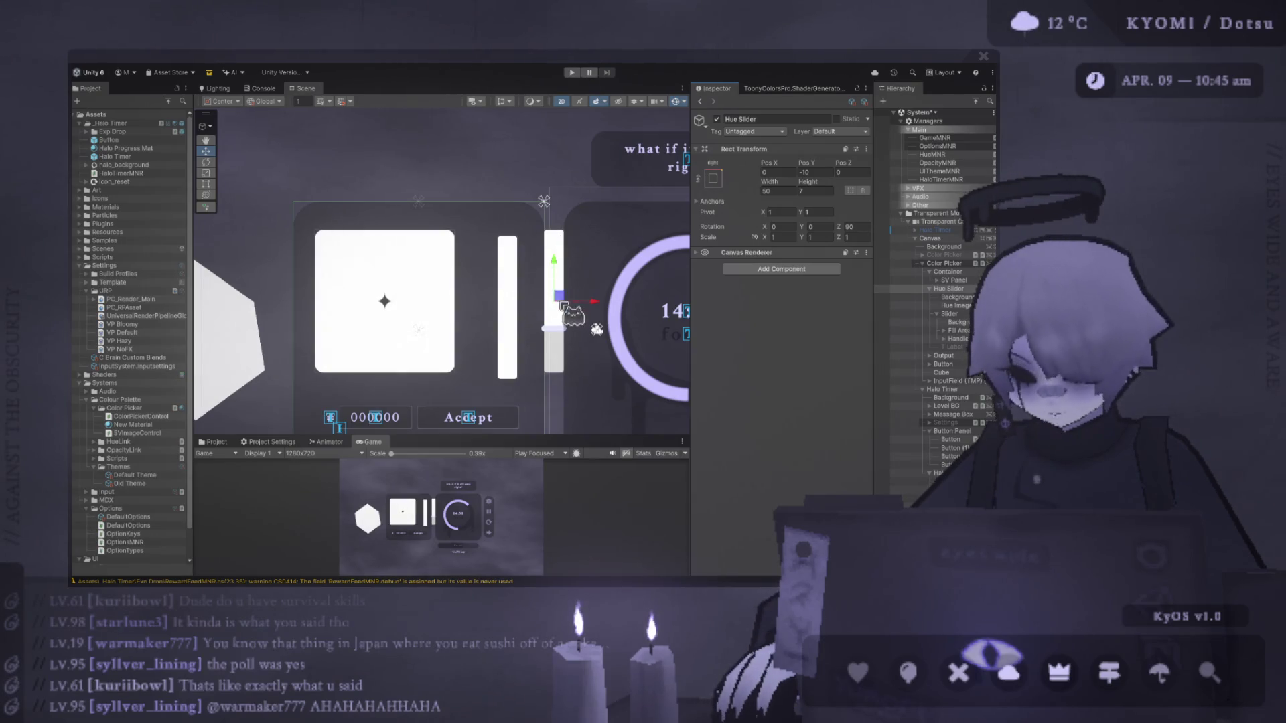
Expand the Output object in the Hierarchy to list its children.
left_click(931, 297)
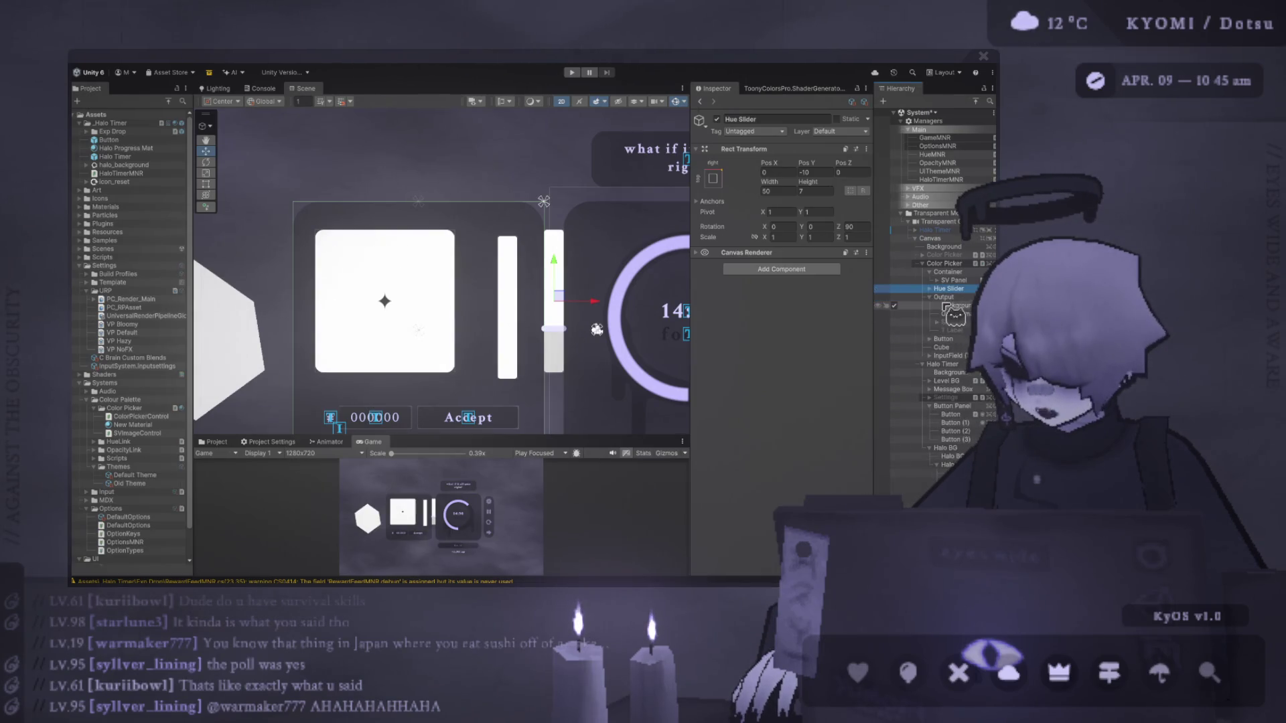
Select Output and give it a 1, 0 pivot at position 0, 0.
left_click(931, 296)
left_click(943, 297)
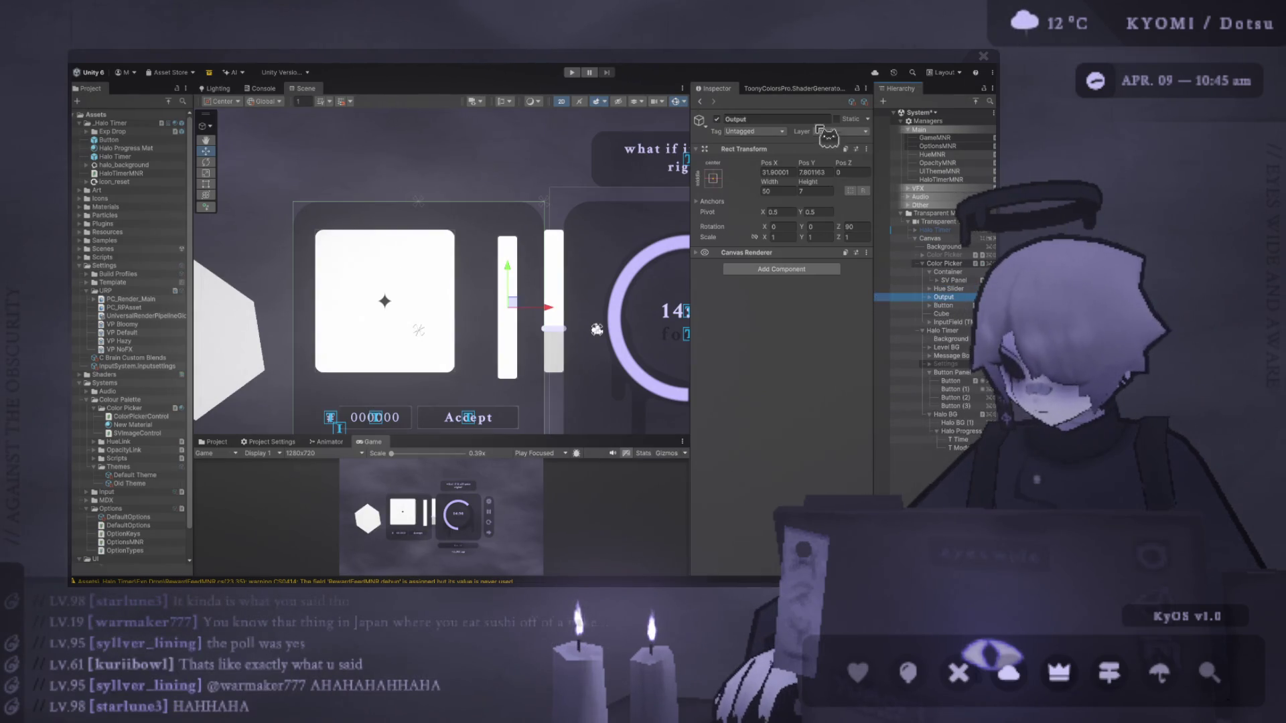
left_click(790, 191)
left_click(787, 210)
type("0")
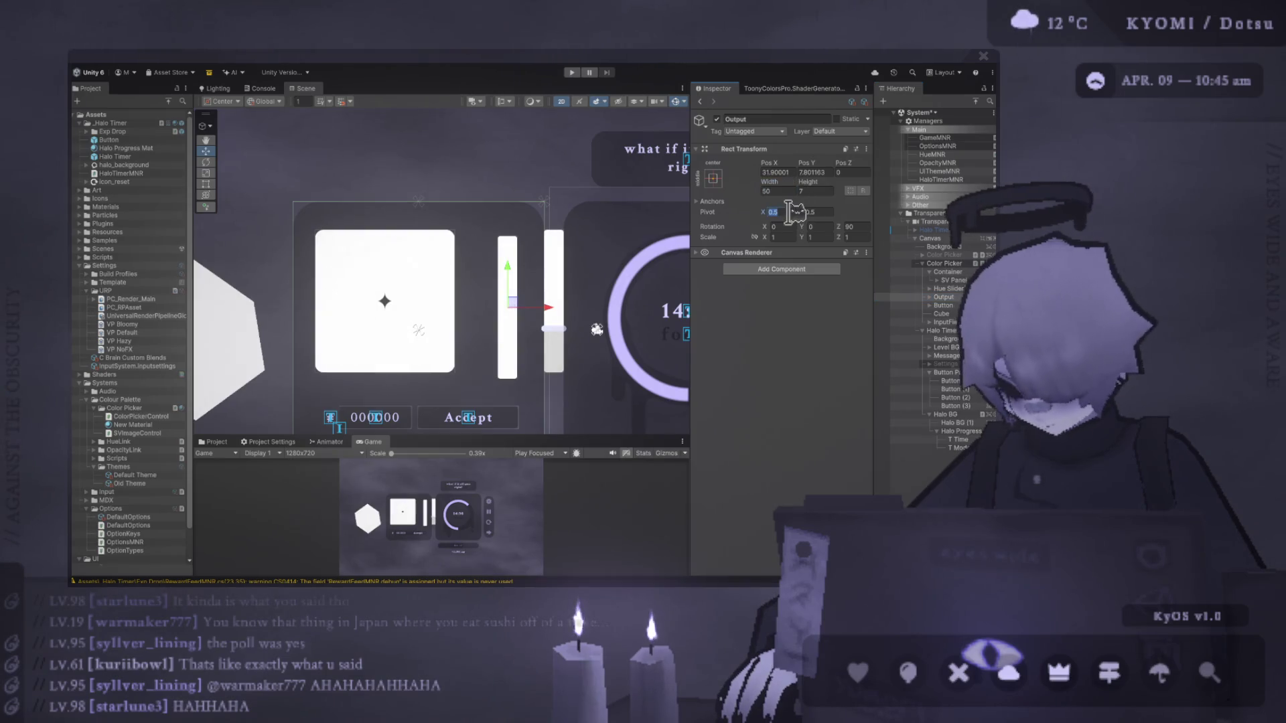
type("1")
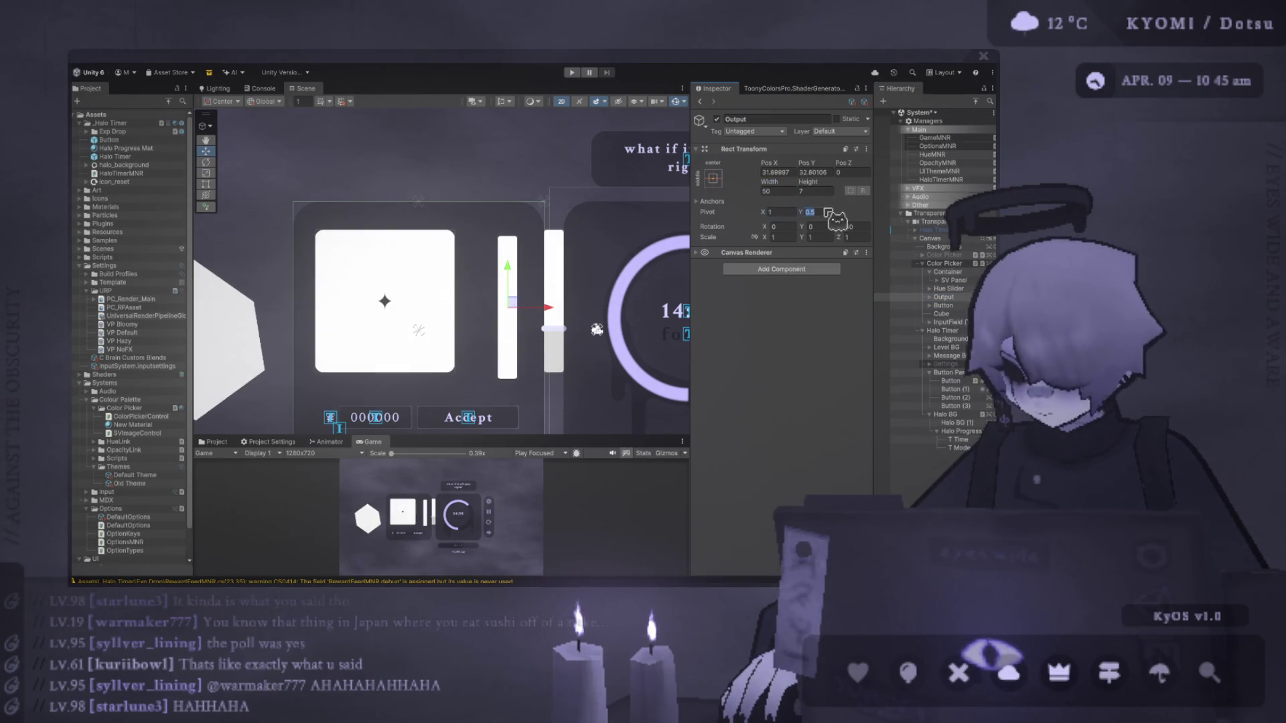
left_click(825, 207)
type("0")
left_click(814, 172)
type("0")
left_click(777, 172)
type("0")
left_click(777, 191)
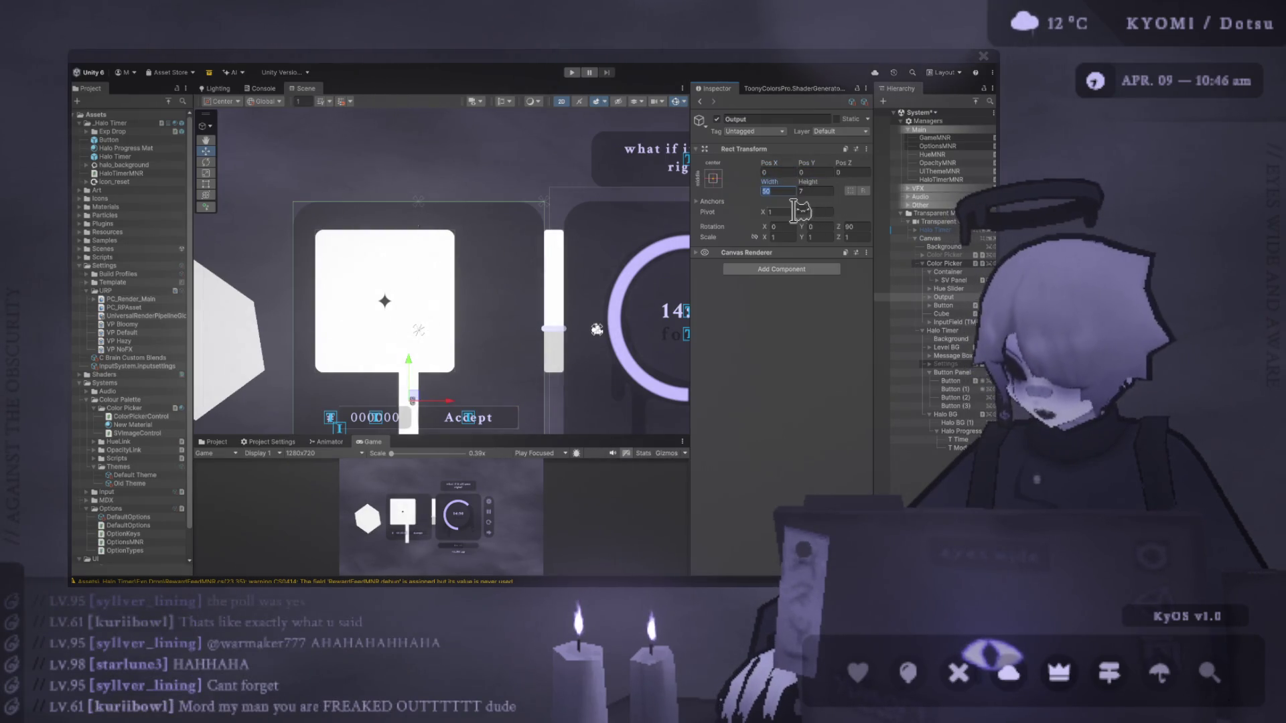
key("Return")
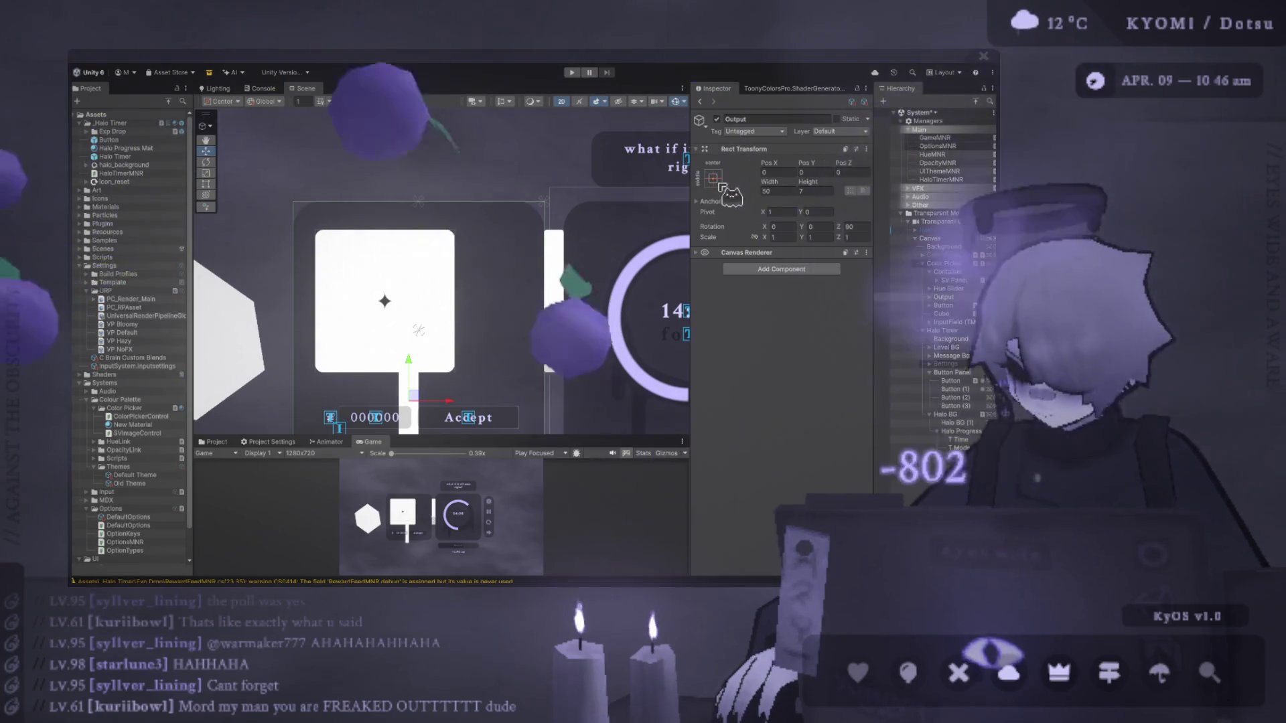
Anchor Output to the right of its parent and set its Pos Y to -10.
left_click(781, 172)
left_click(802, 172)
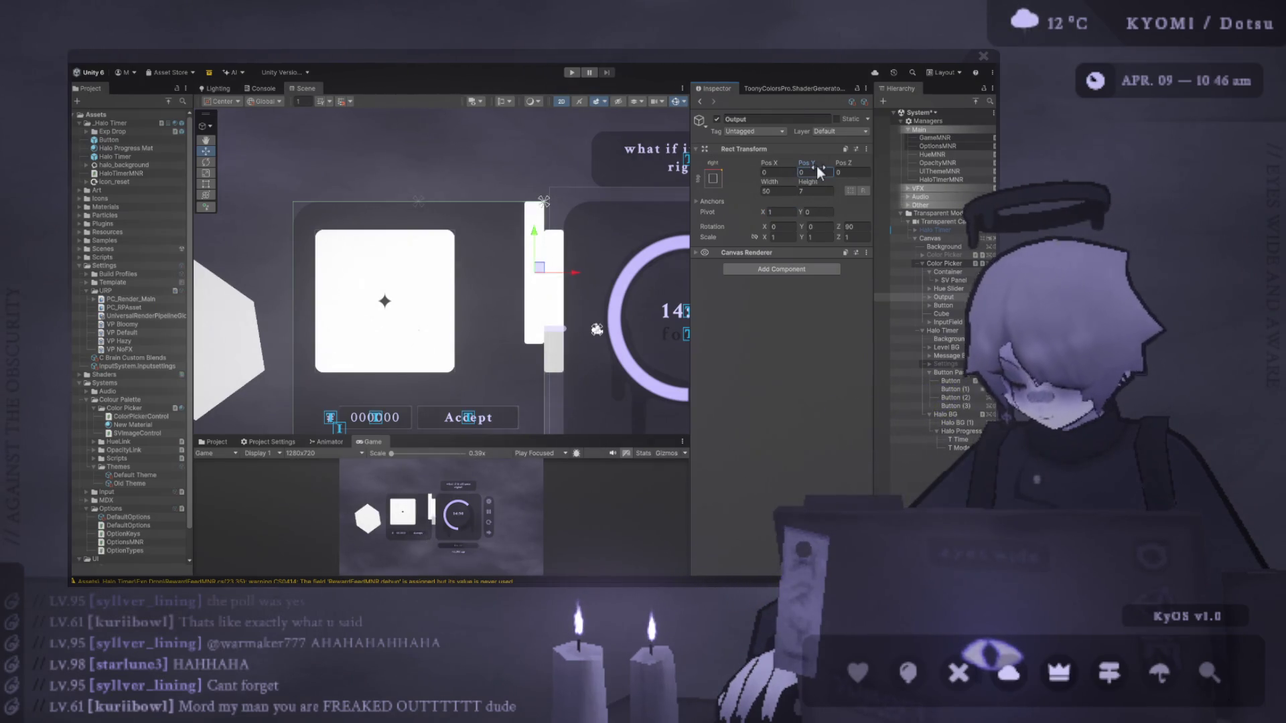
type("-10")
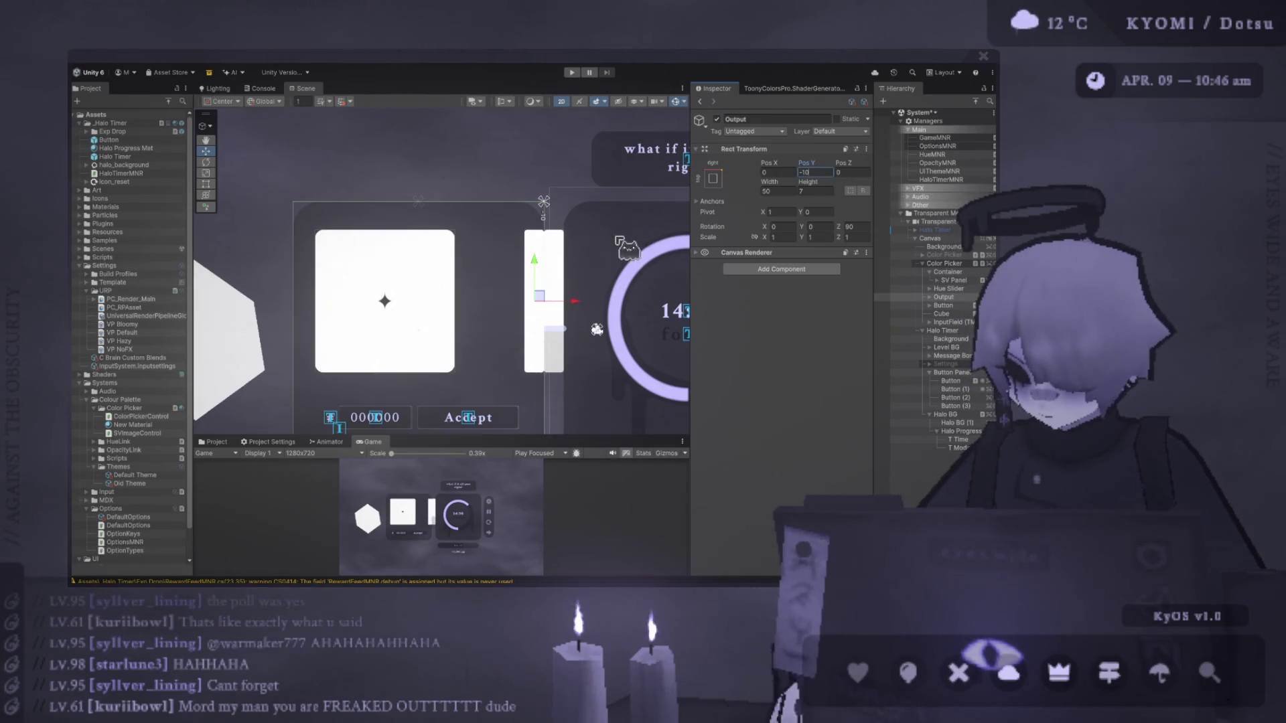
key("Up")
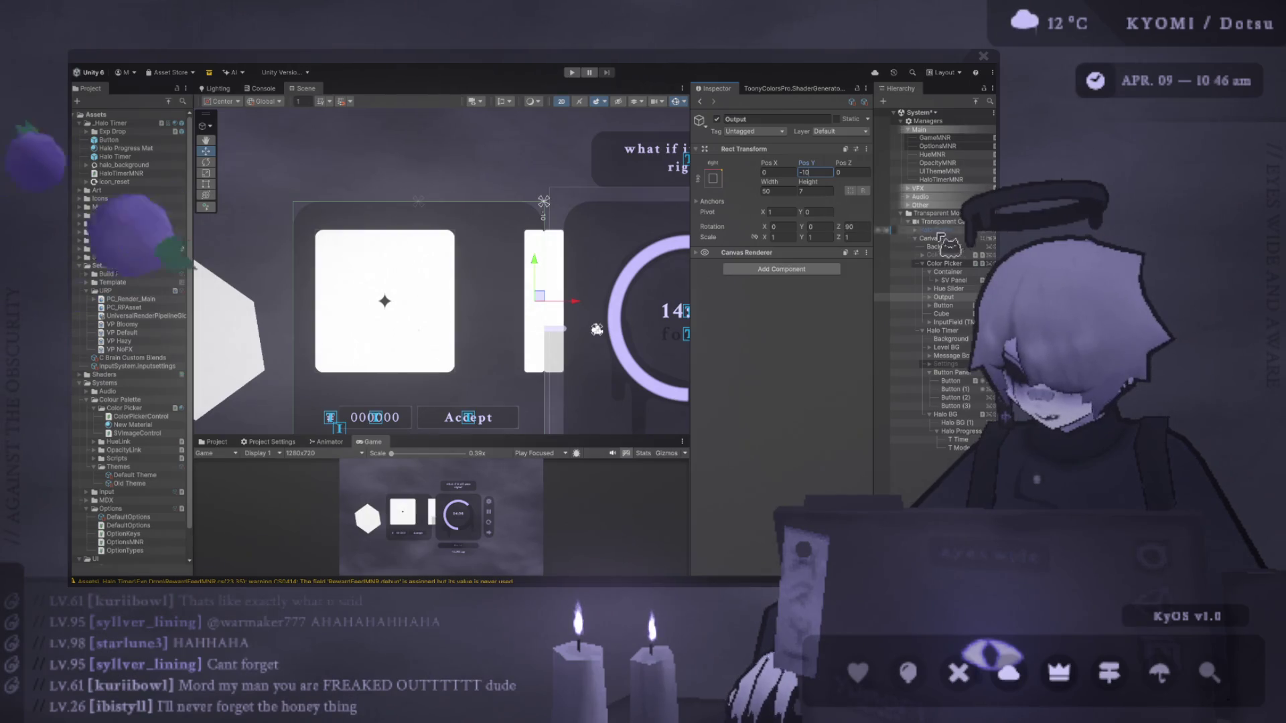
Set the Hue Slider's vertical pivot to 0 and its Pos Y to 0.
left_click(829, 209)
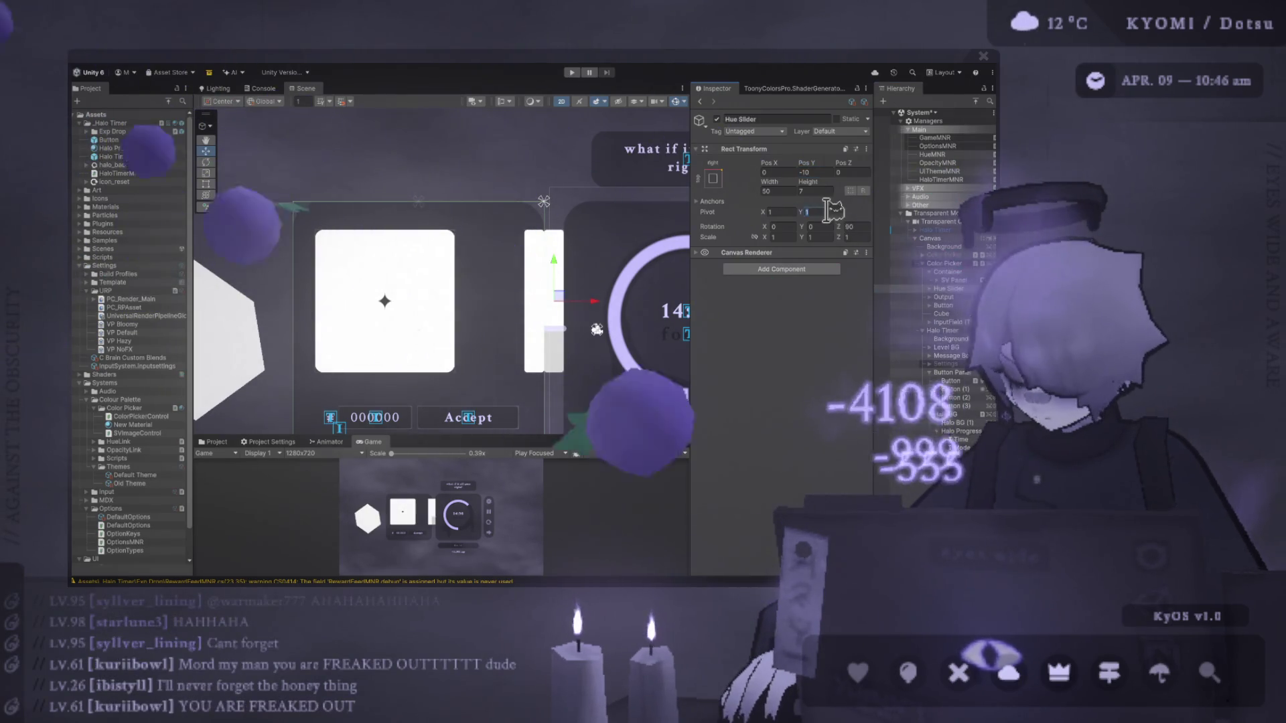
type("0")
left_click(819, 173)
type("0")
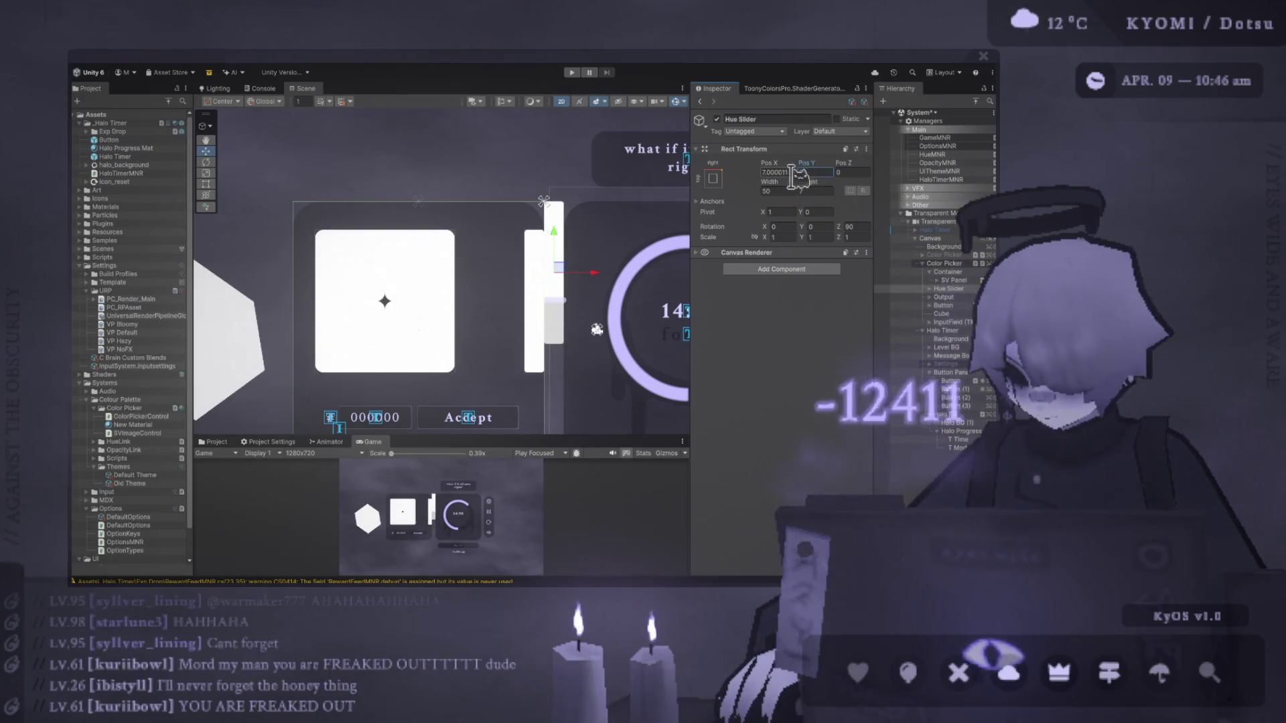
key("shift+Tab")
Move the Hue Slider to Pos X -12, Pos Y -10.
type("0-10")
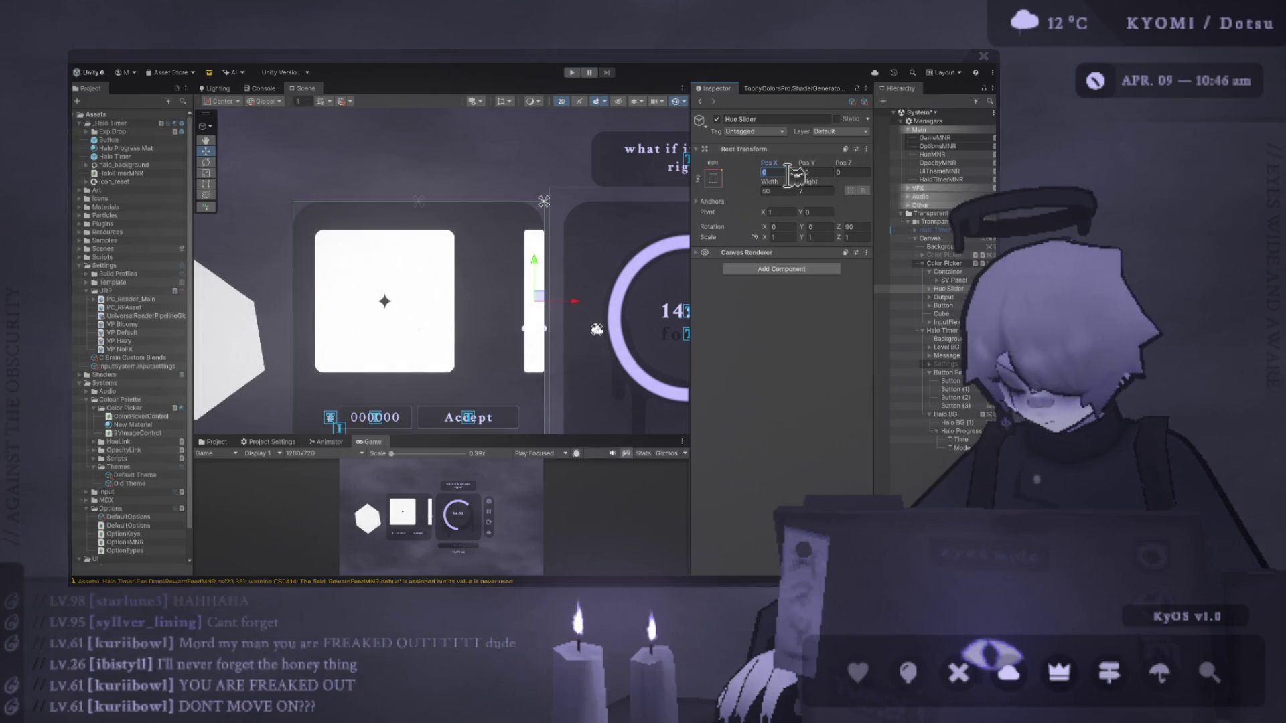
type("-12")
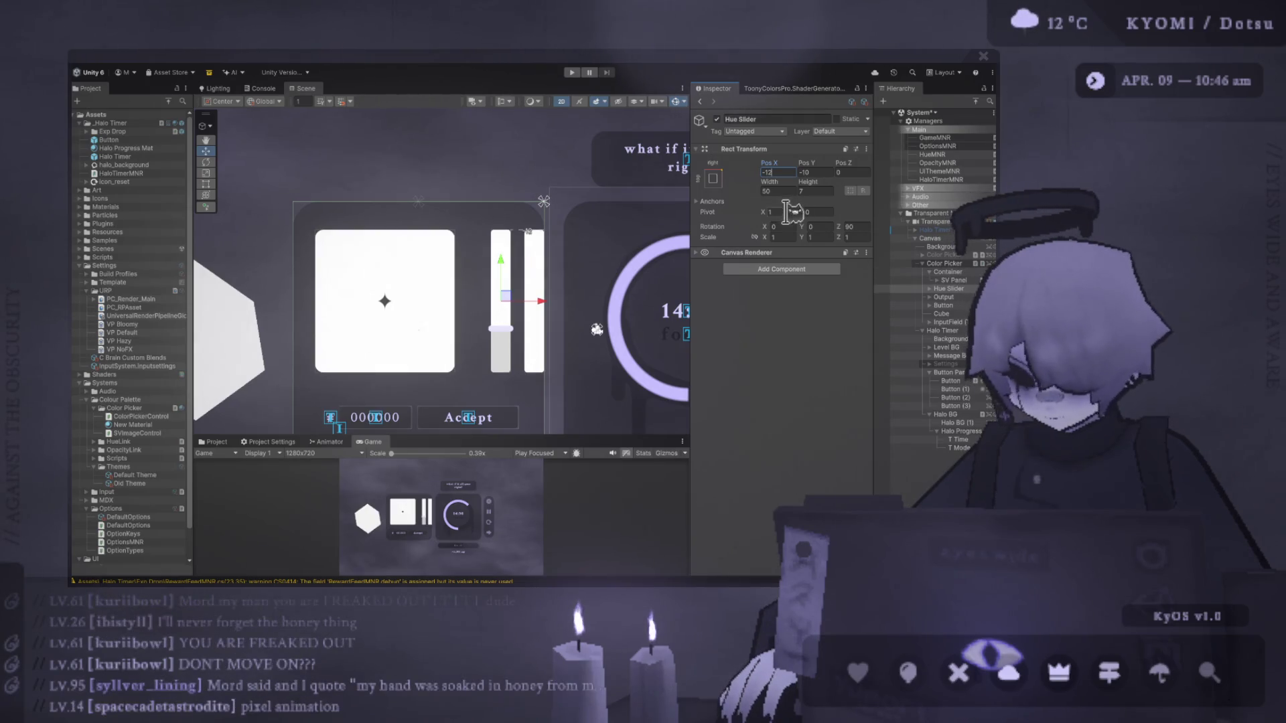
type("1")
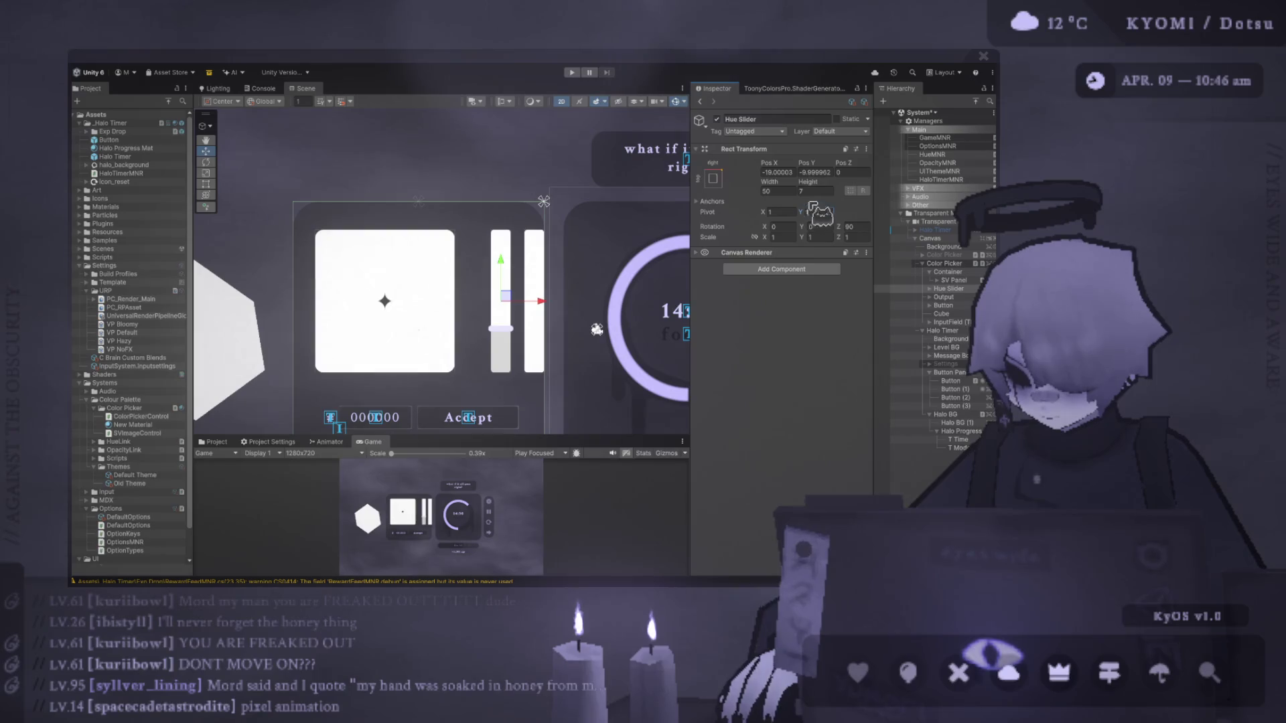
type("-12")
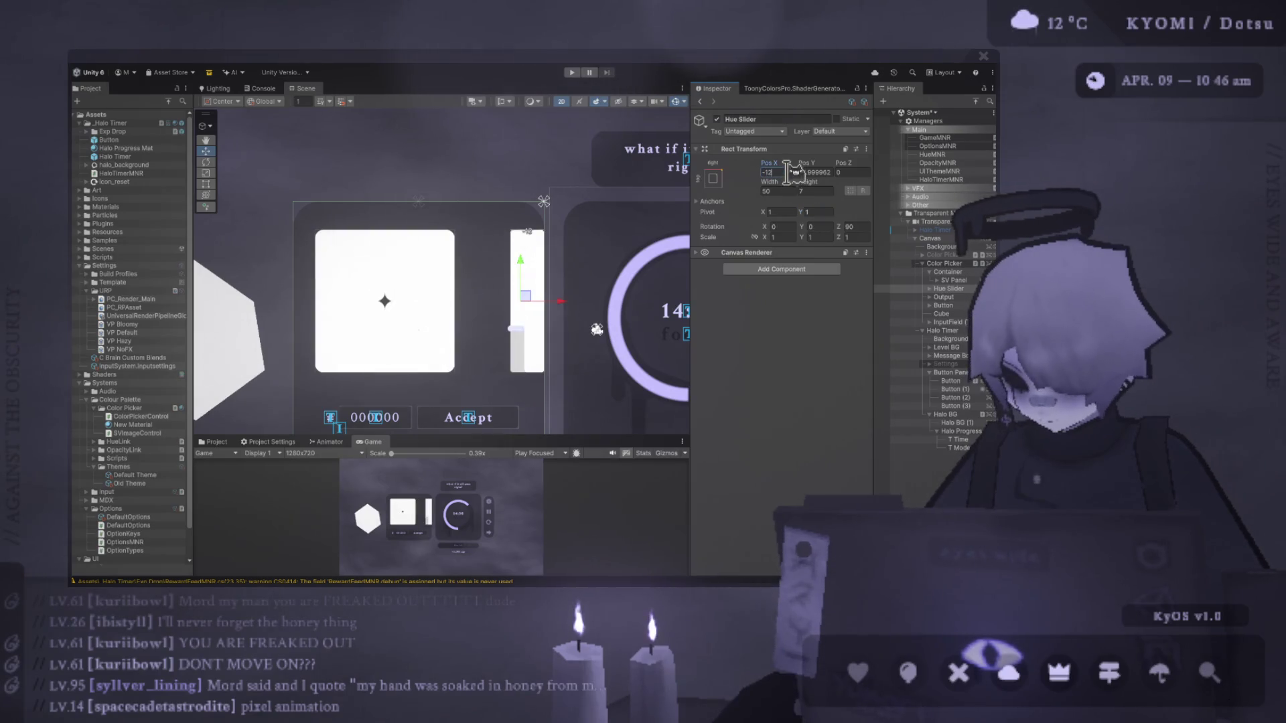
left_click(820, 173)
type("-10")
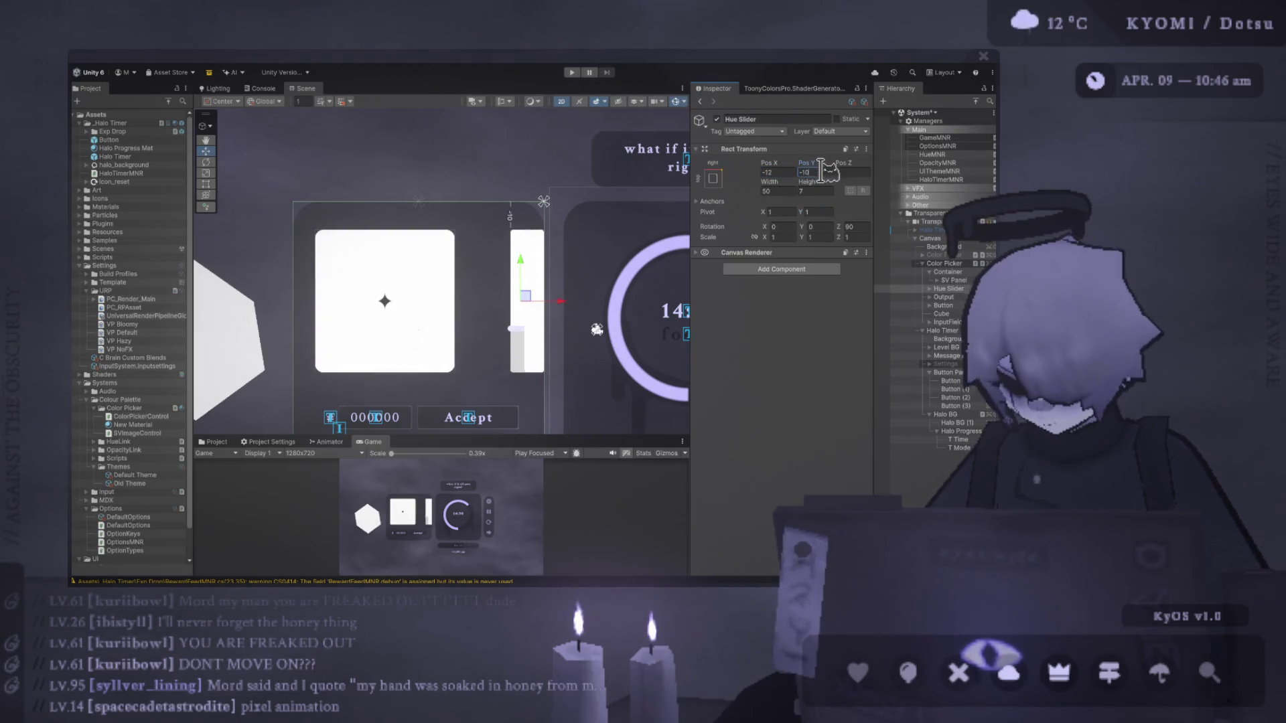
left_click(930, 289)
left_click(941, 297)
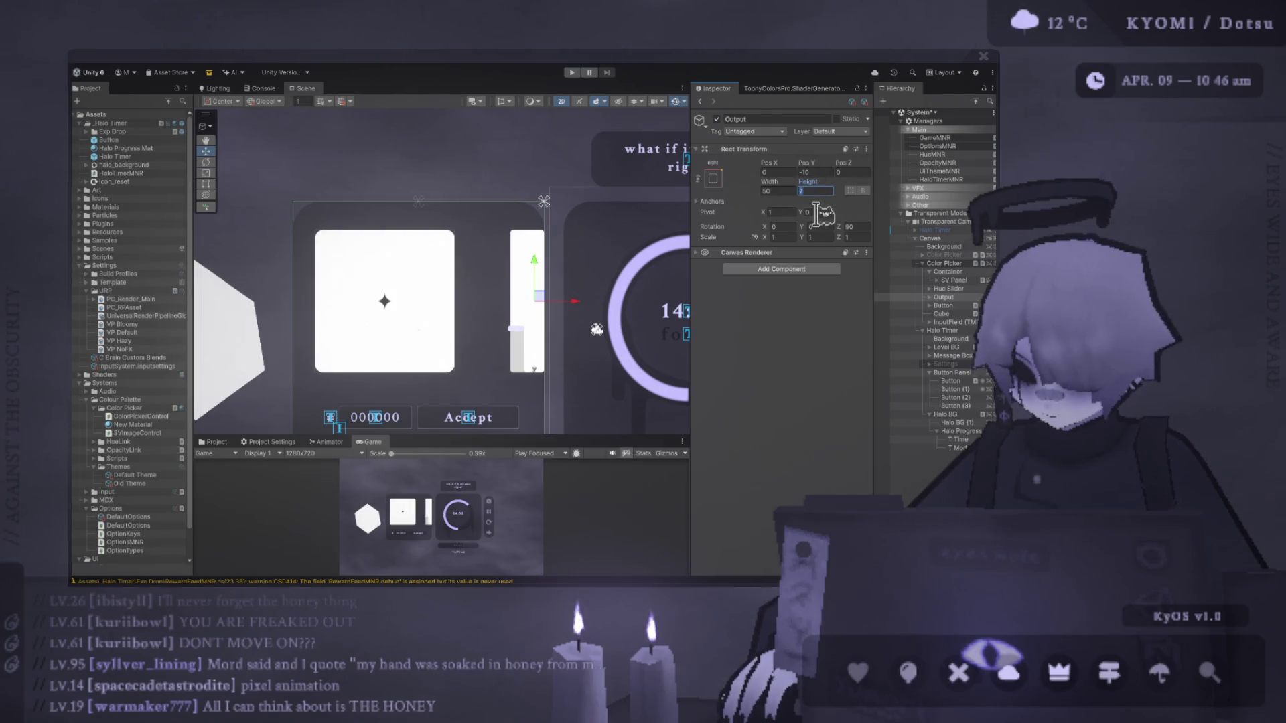
Set Output's Pos X to -12 and try a horizontal pivot of 0.
left_click(777, 172)
type("-1")
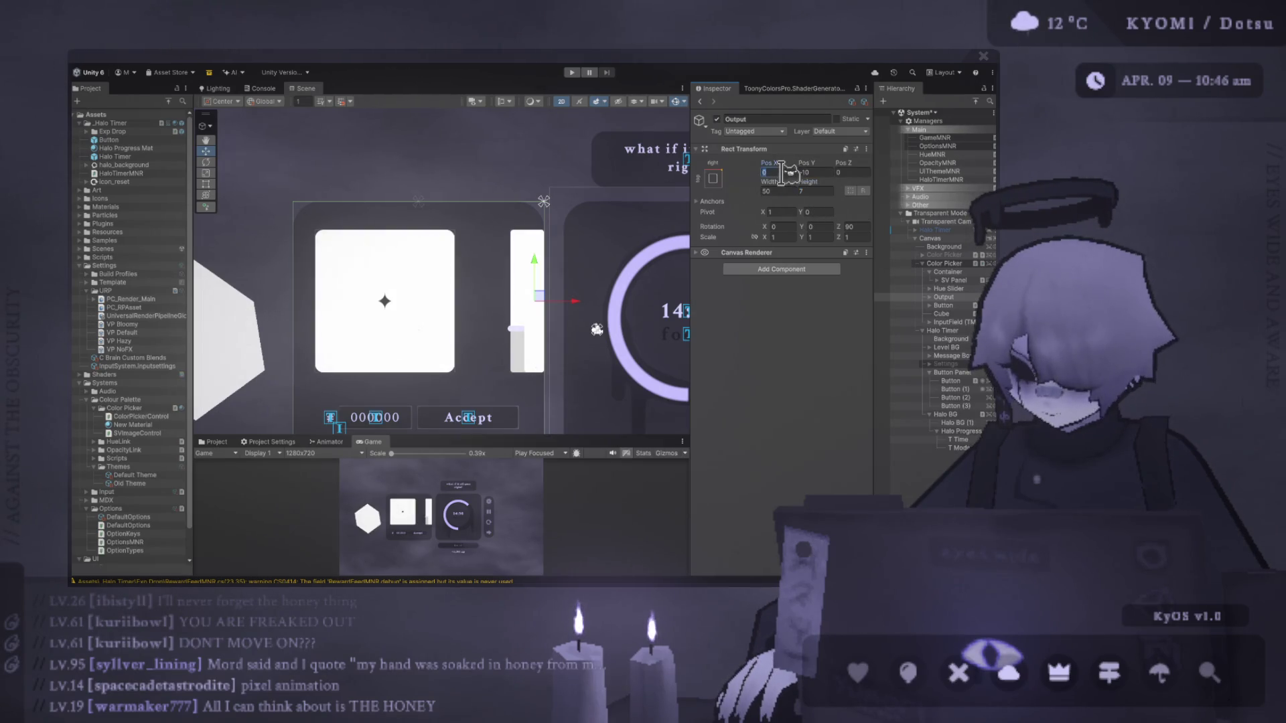
type("2")
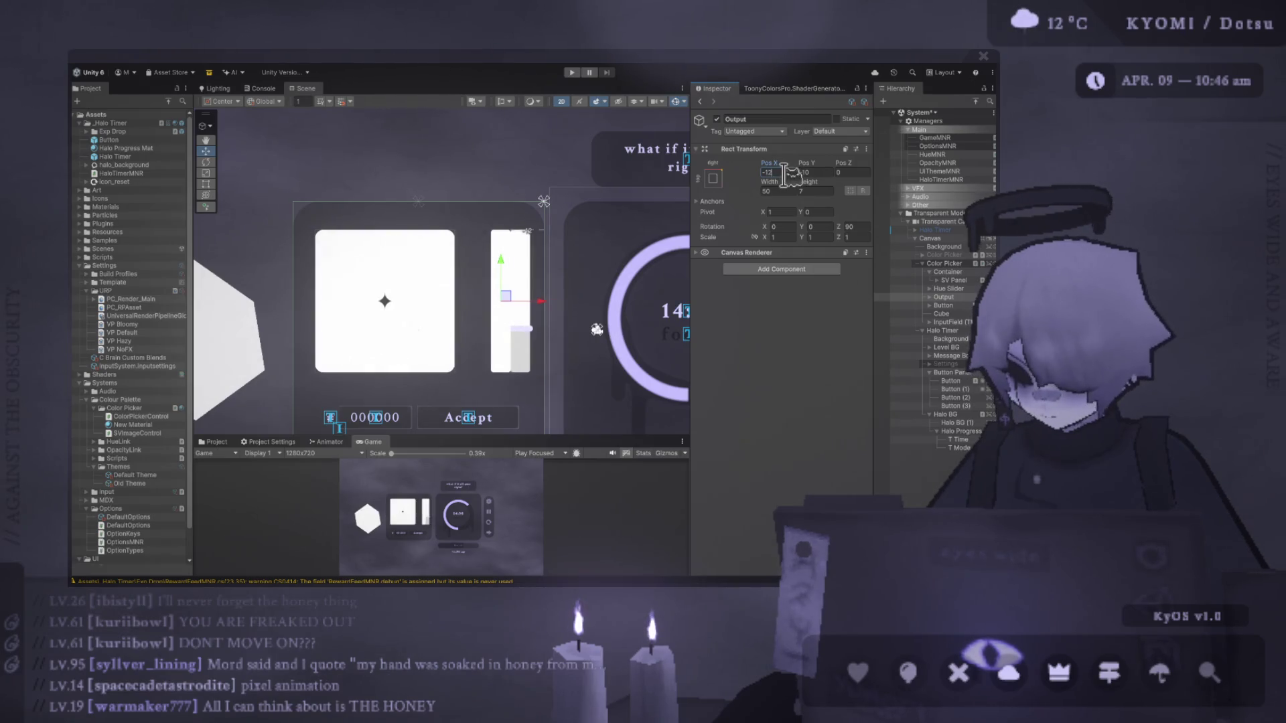
left_click(830, 212)
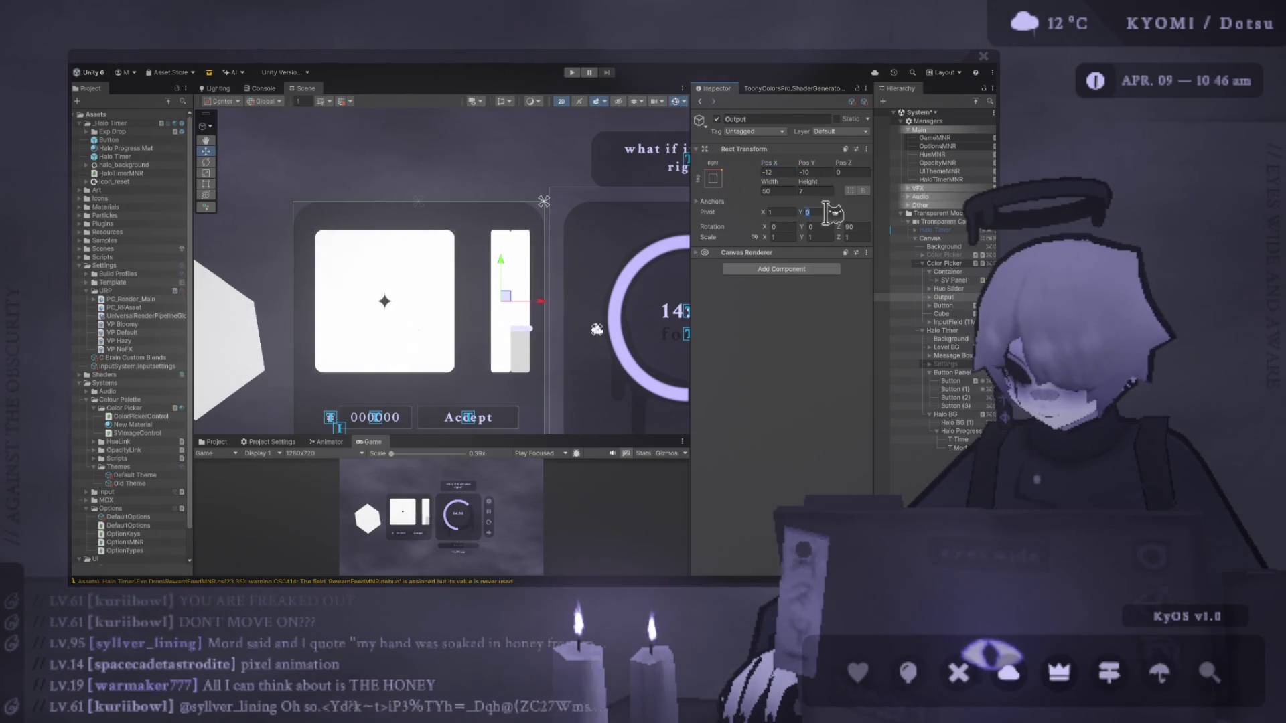
left_click(779, 212)
type("0")
left_click(790, 172)
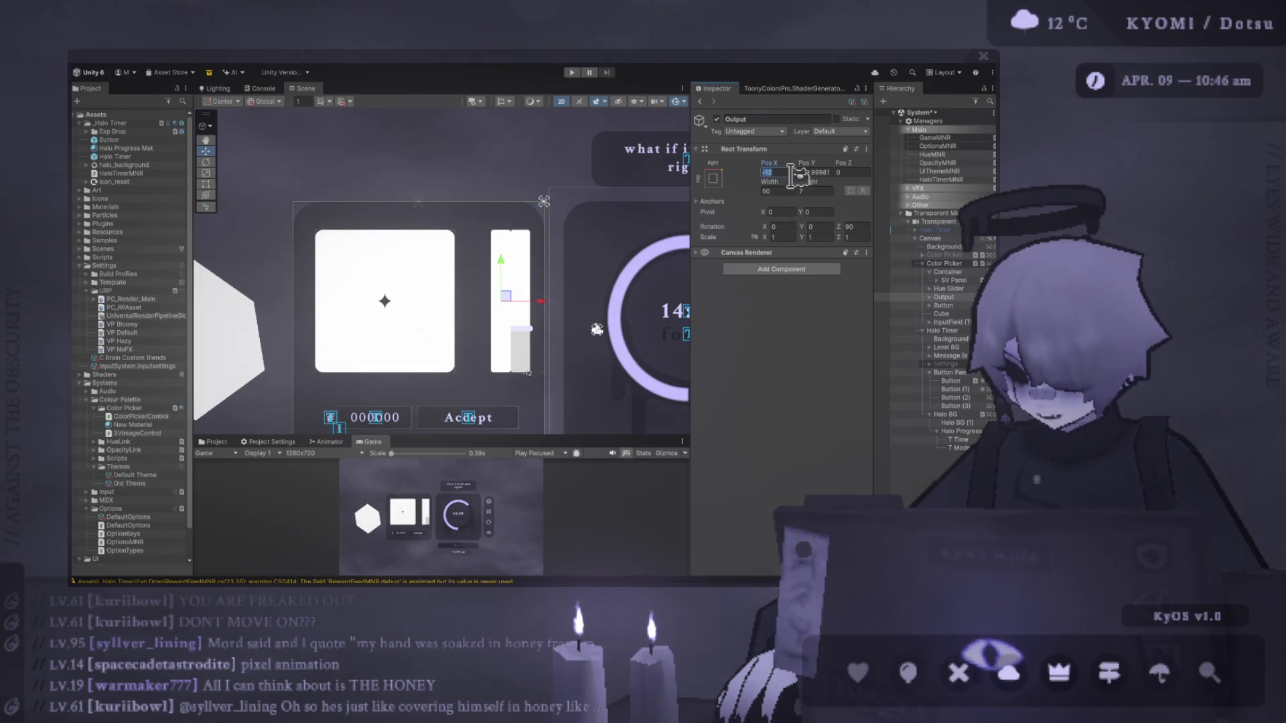
Give the Output bar a 1, 1 pivot at Pos X -12, Pos Y -10.
left_click(778, 212)
type("1")
left_click(821, 212)
type("1")
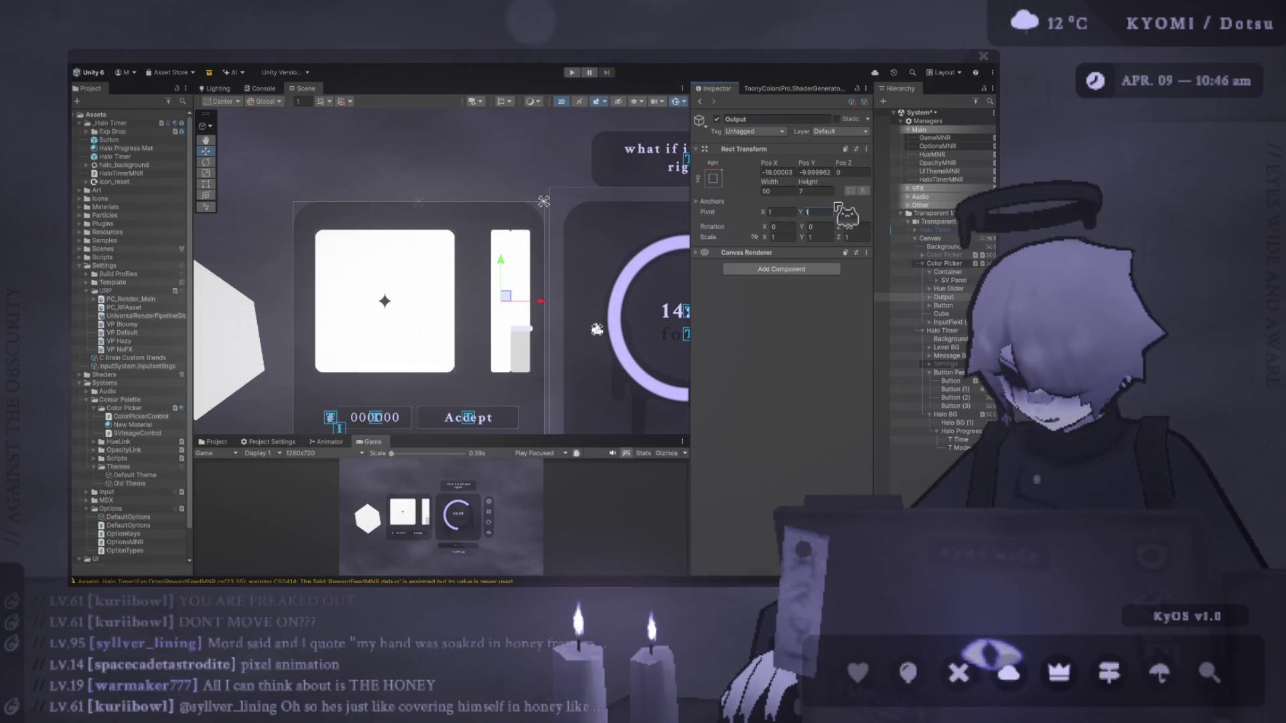
left_click(789, 173)
type("-12")
left_click(819, 172)
type("-10")
key("Return")
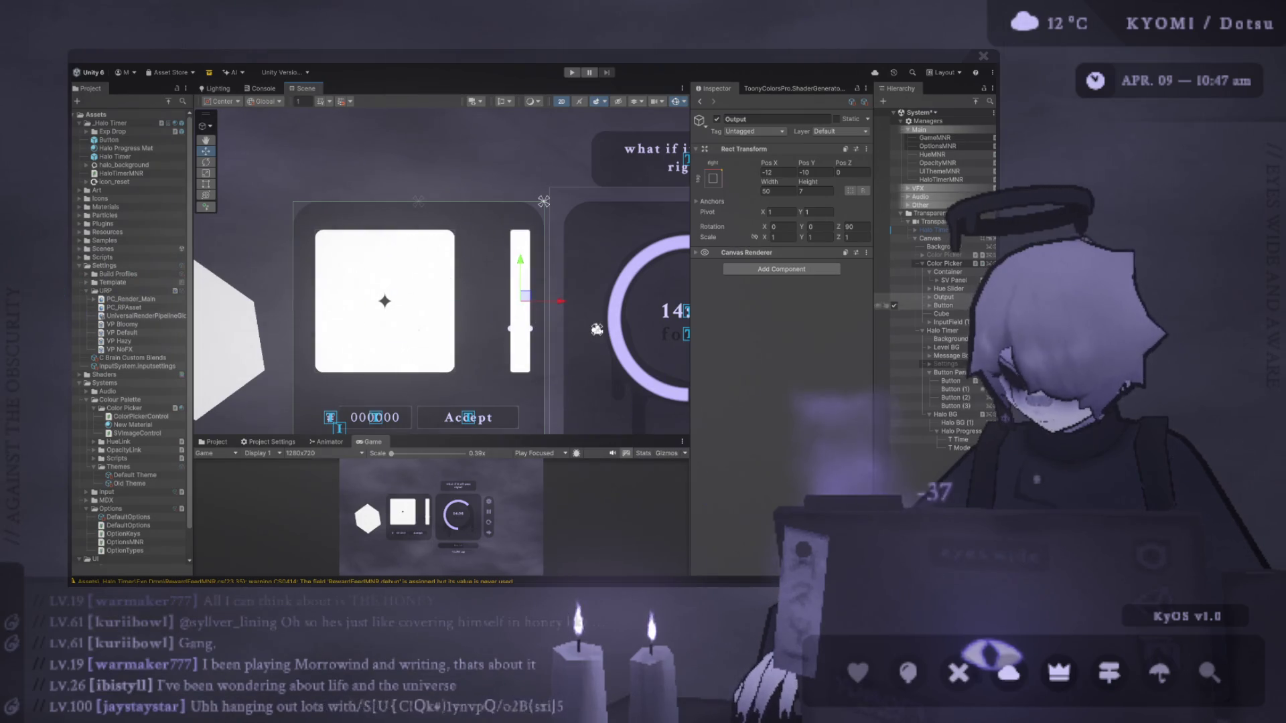
Drag the Output bar left in the Scene view to sit beside the hue slider.
left_click_drag(560, 302, 517, 327)
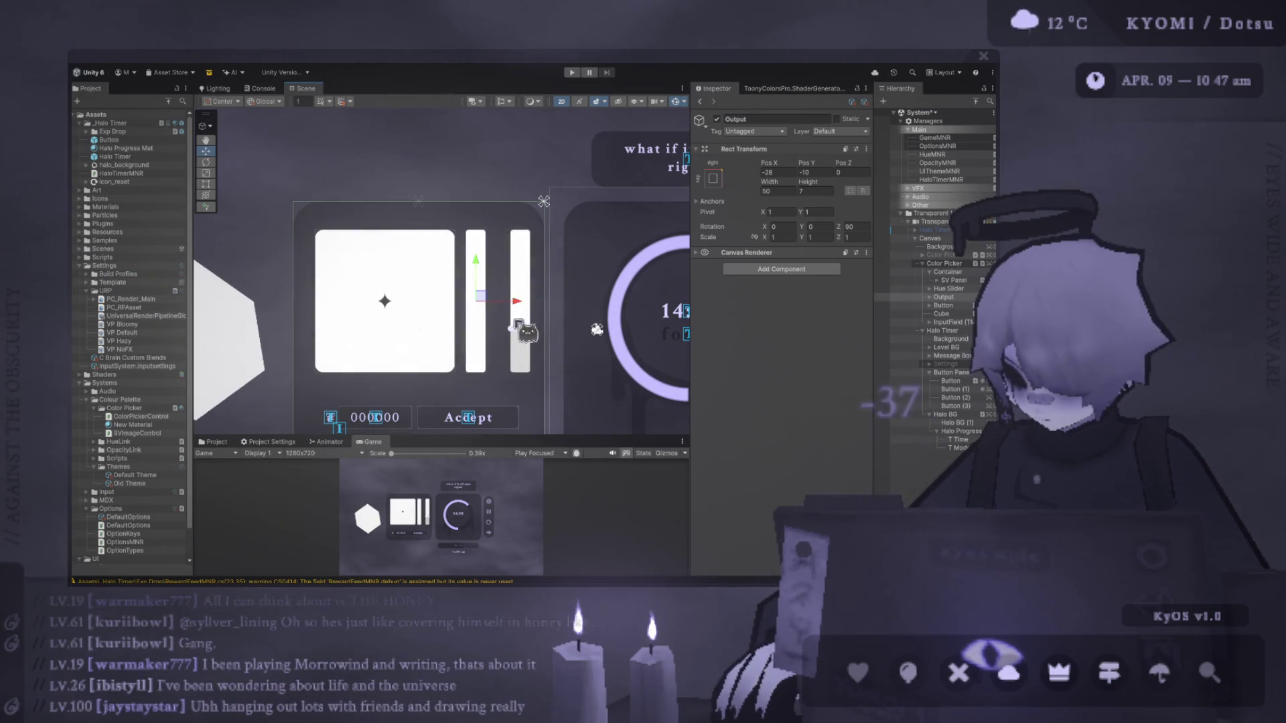
left_click(943, 280)
Select the colour square's Container and move it to Pos X -12.
left_click(947, 280)
left_click_drag(957, 275, 962, 281)
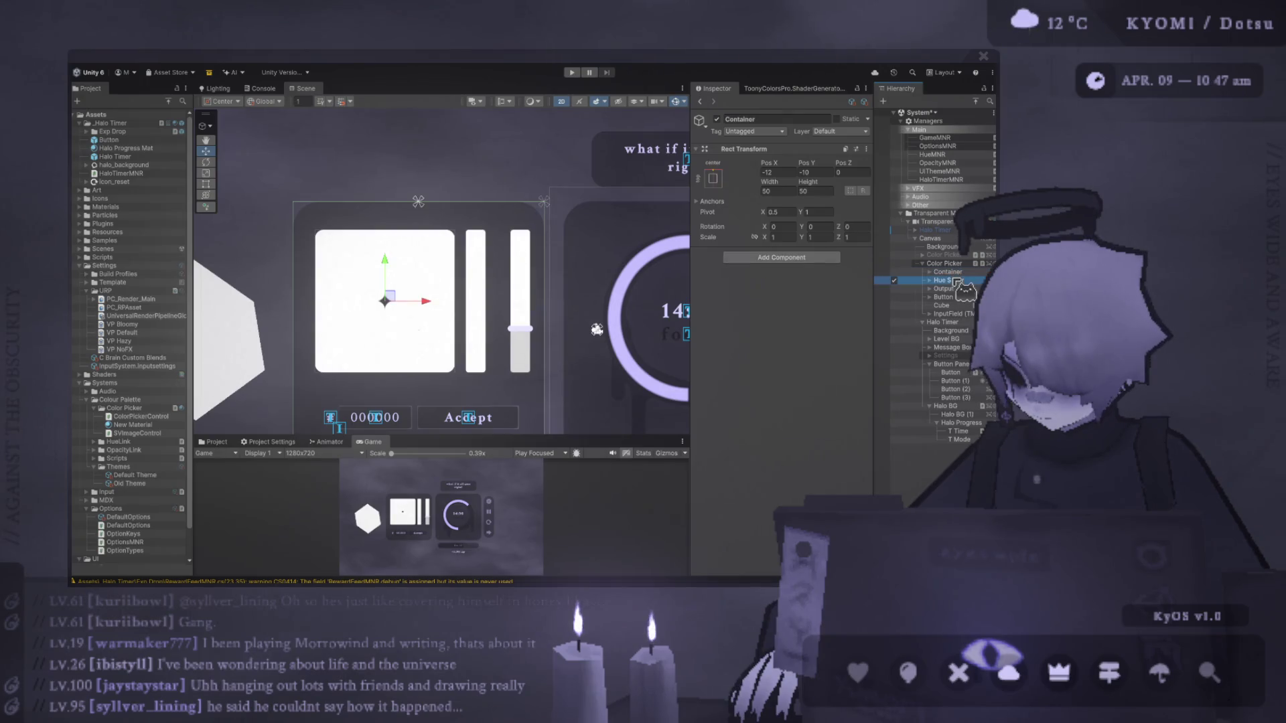
left_click(951, 272)
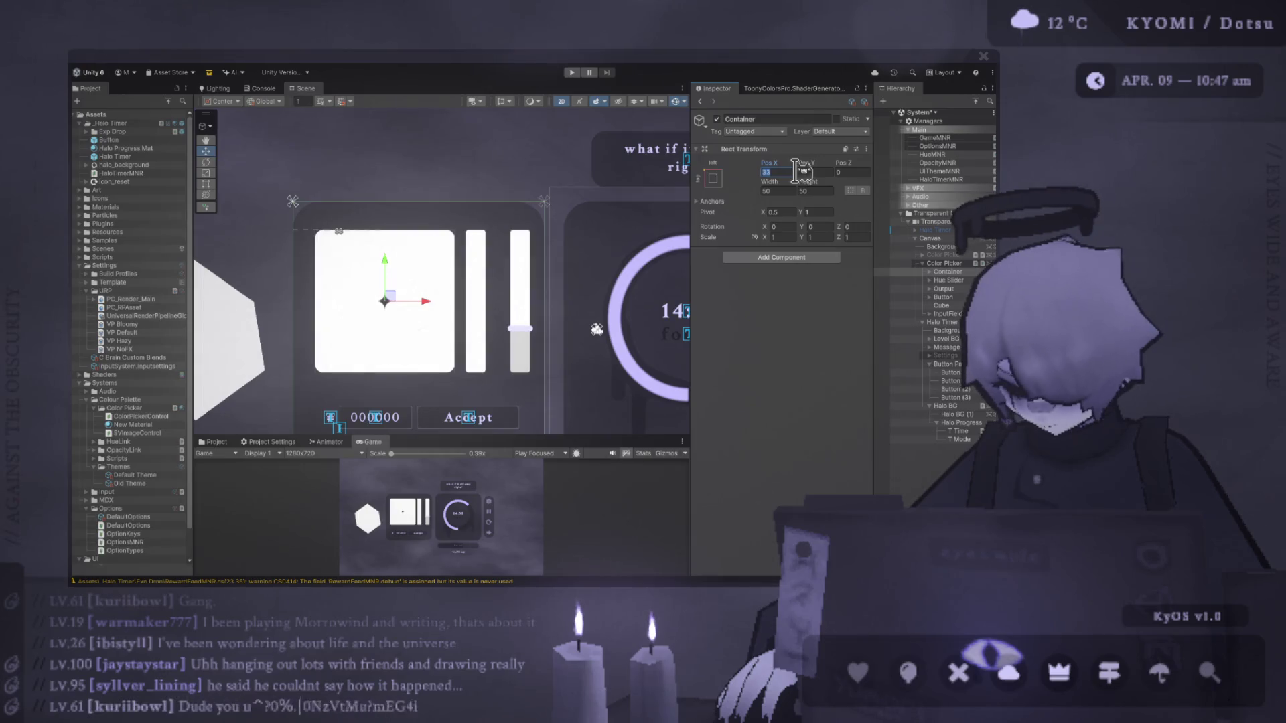
type("-12")
left_click_drag(799, 171, 799, 191)
Change the Container's pivot X from 0 to 1 and re-enter Pos X -12.
left_click(790, 212)
type("0")
key("Return")
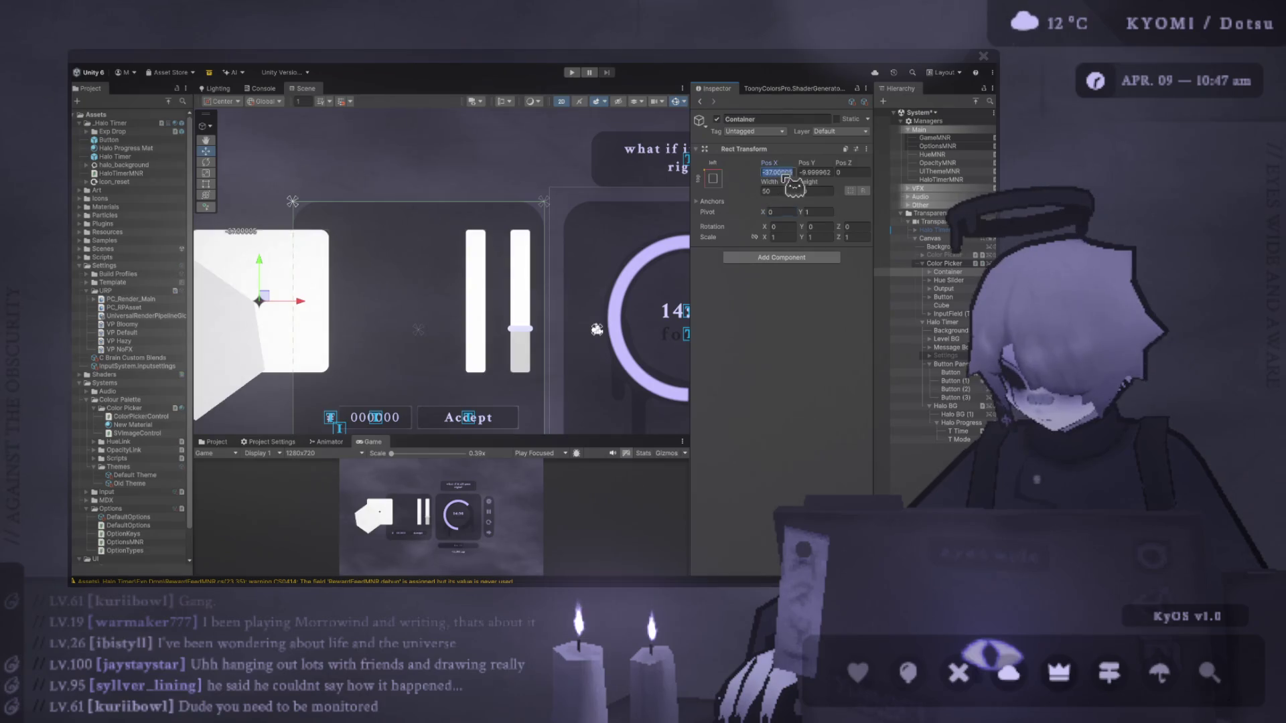
type("12")
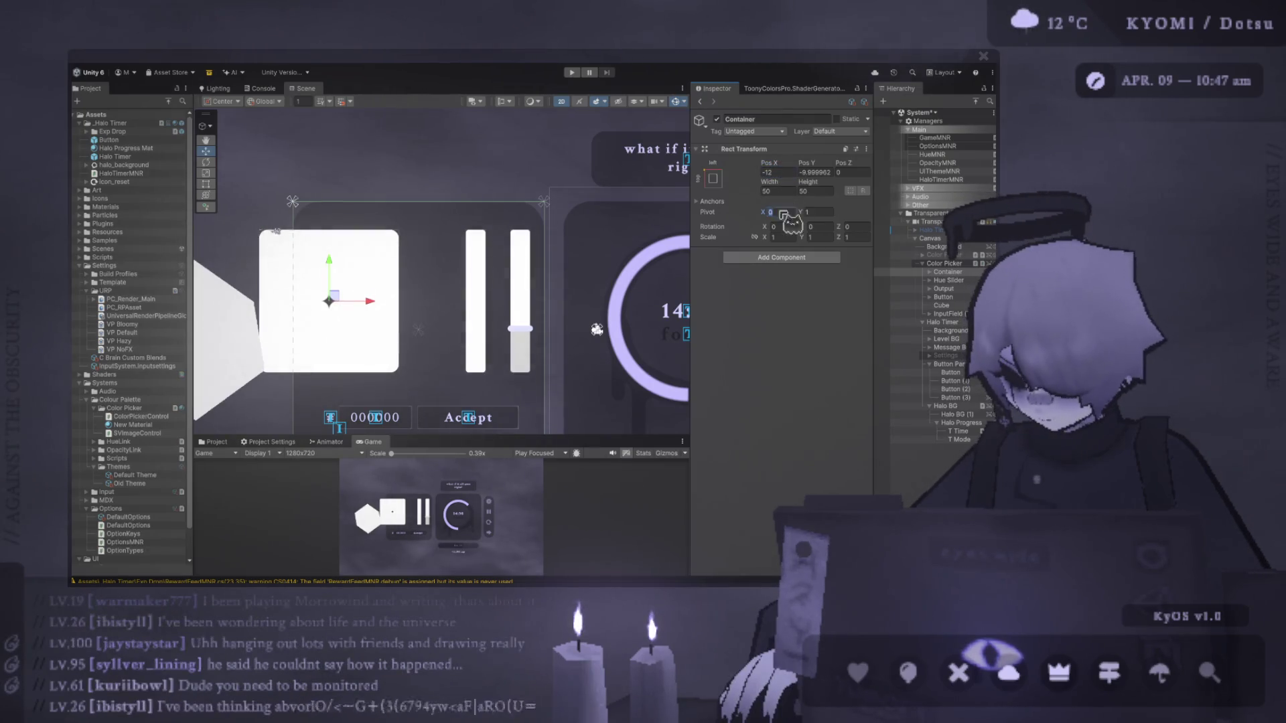
left_click(777, 173)
type("-12")
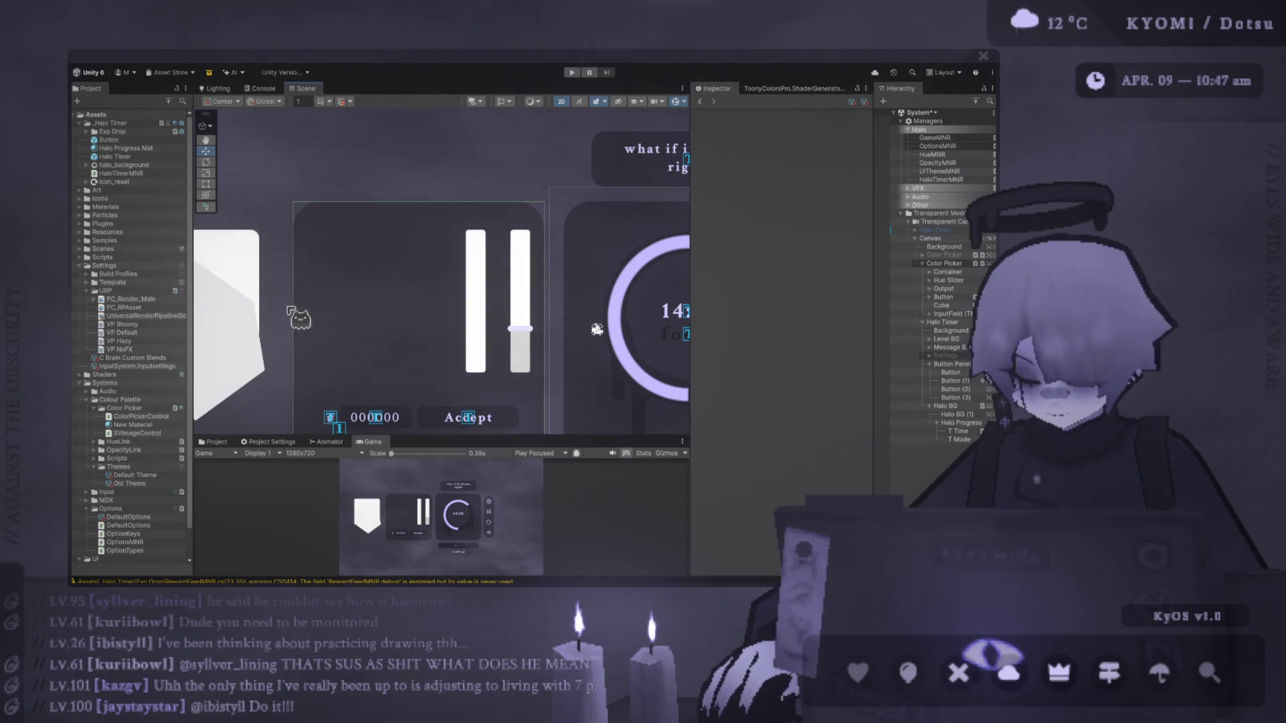
Drag the colour square back into view and reset the Container's position to 0, 0.
key("Return")
left_click_drag(232, 308, 414, 335)
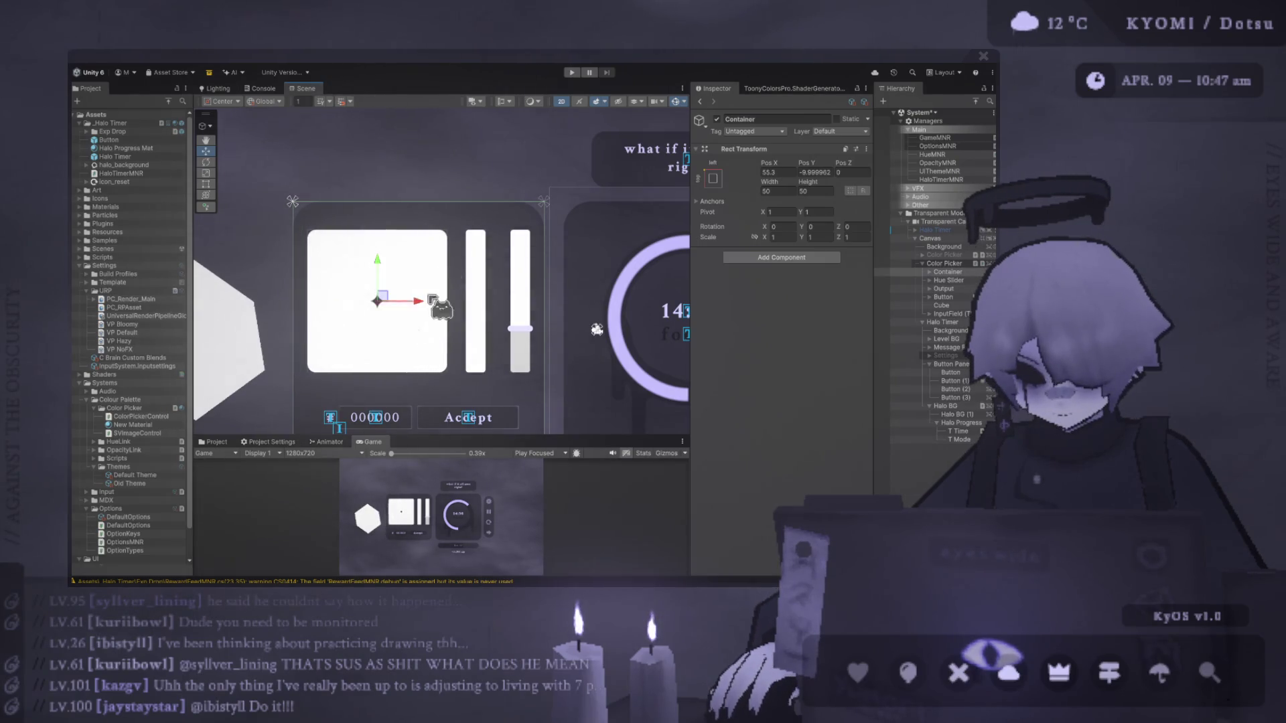
double_click(777, 172)
type("0")
double_click(811, 172)
type("0")
Set the Container's horizontal pivot to 0 and zero its position again.
left_click(777, 212)
type("9")
key("BackSpace")
type("0")
double_click(778, 172)
type("0")
double_click(812, 172)
type("0")
Place the Container at Pos X 12, Pos Y -10.
double_click(792, 172)
type("12")
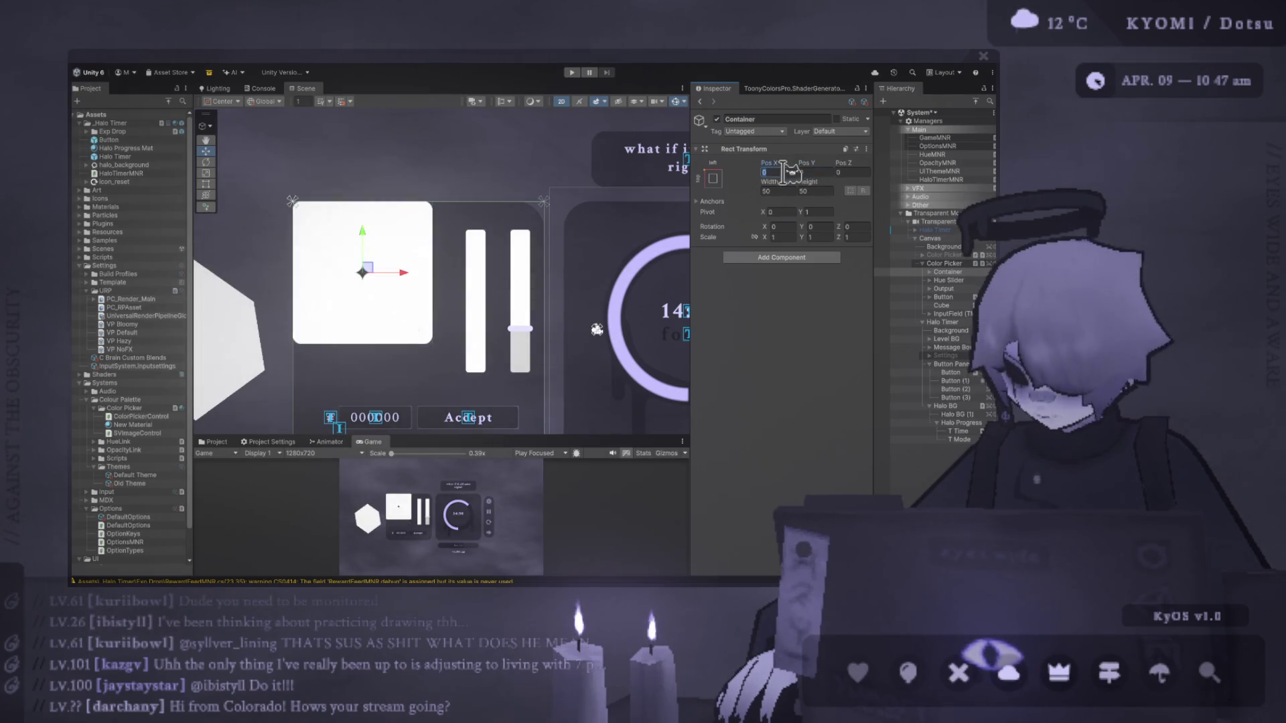
left_click(812, 172)
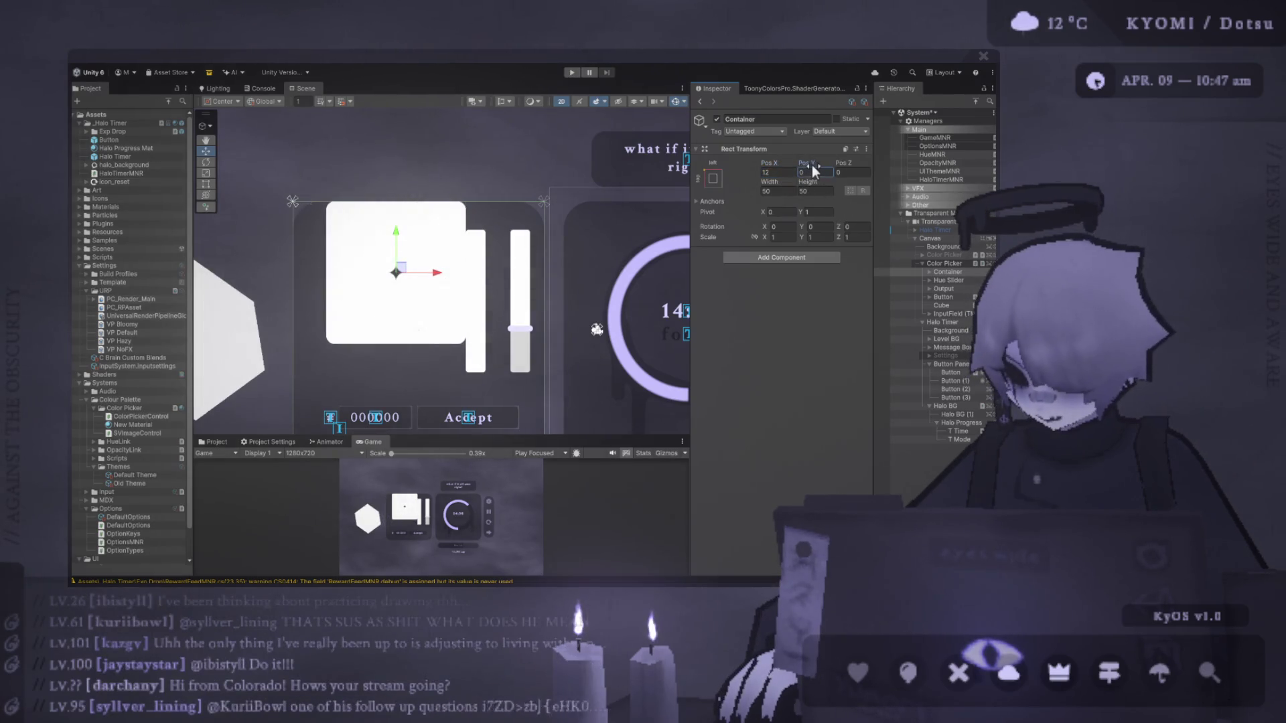
type("-10")
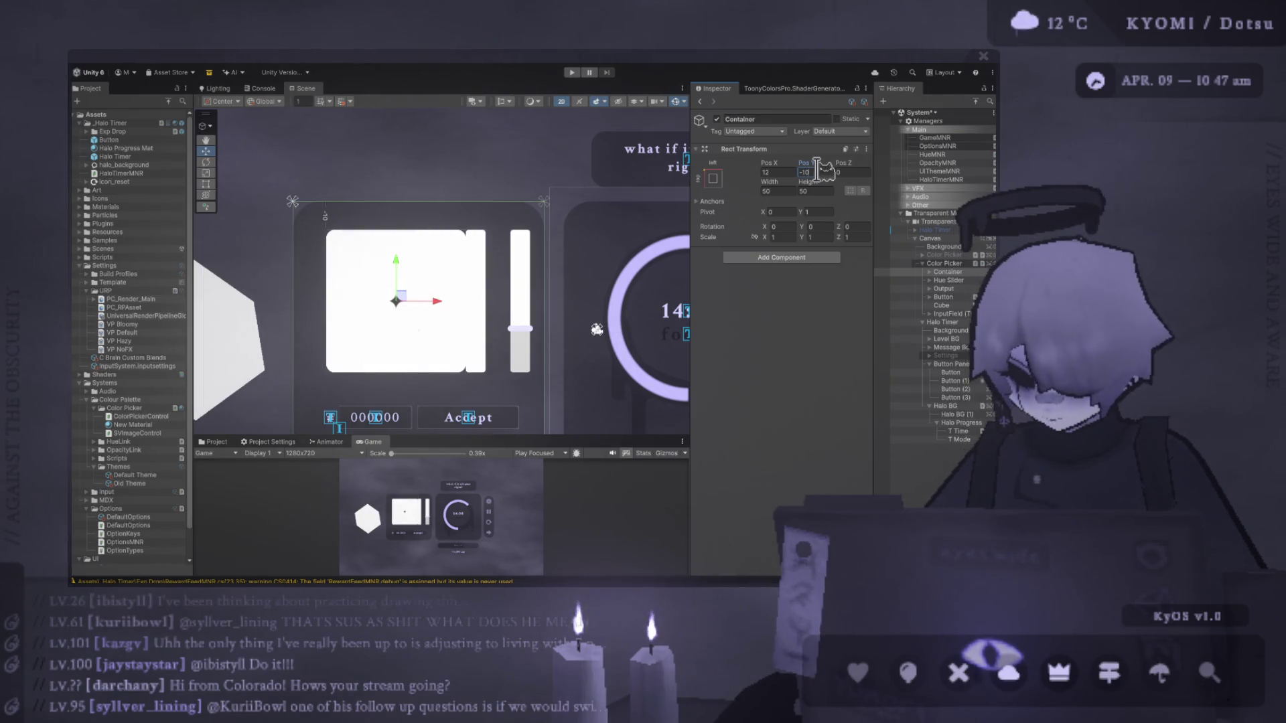
left_click(963, 280)
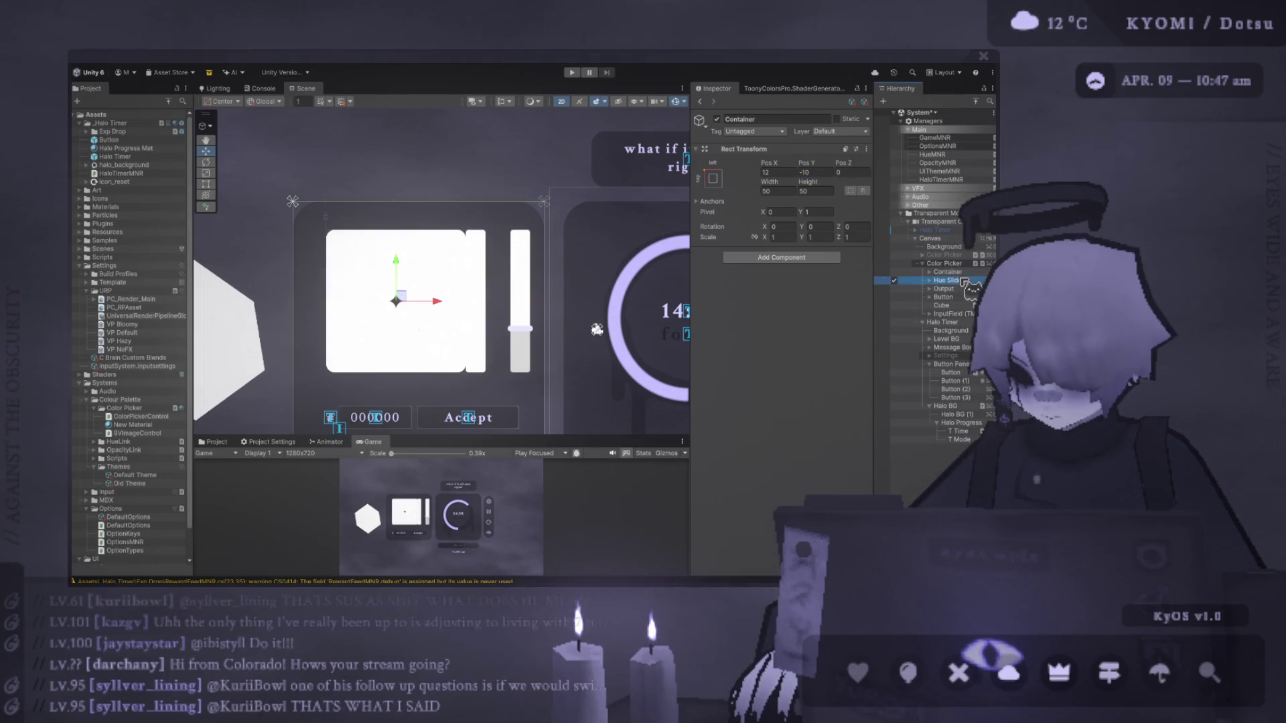
Deactivate Output, compare Hue Slider and Color Picker, and leave Container width at 50.
left_click(895, 289)
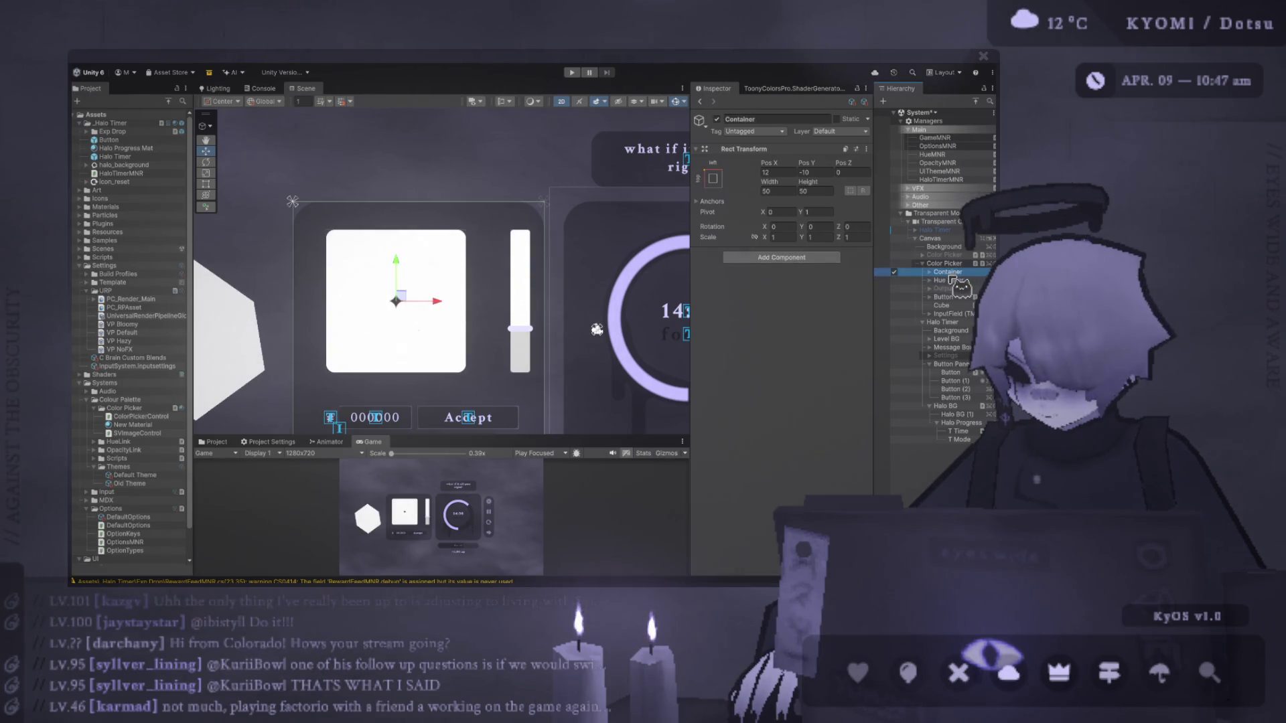
left_click(952, 281)
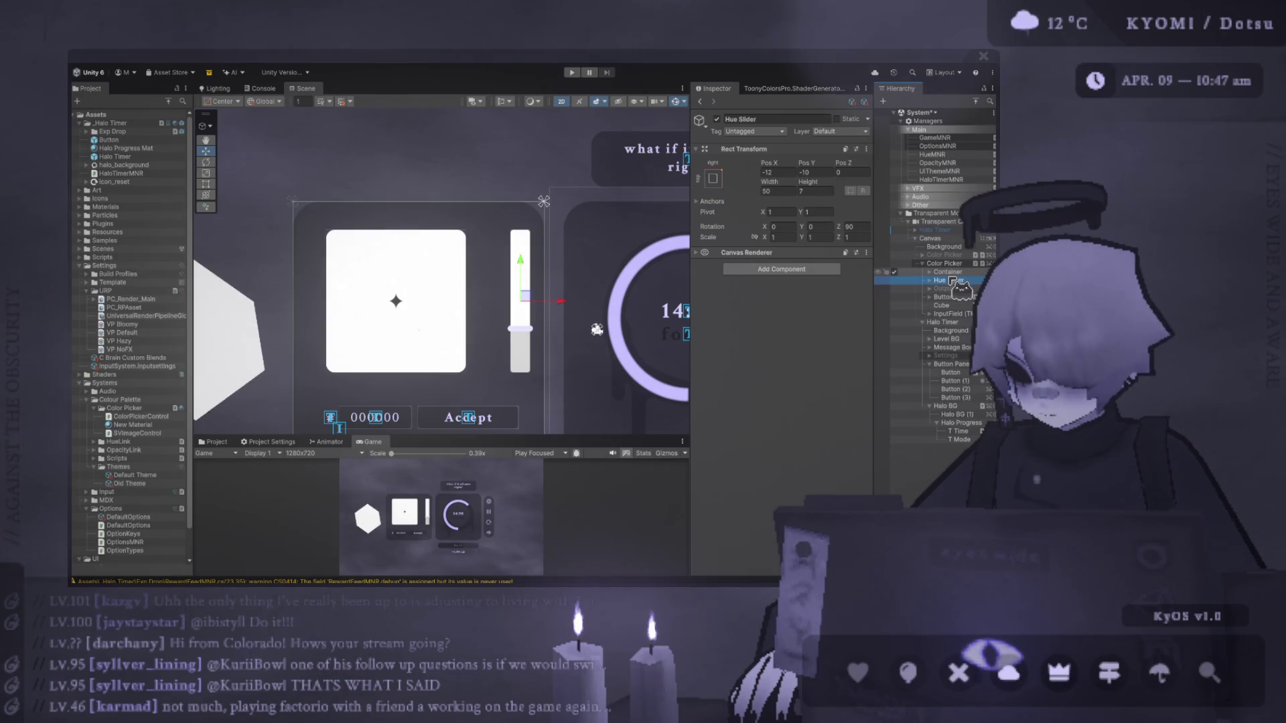
left_click(945, 263)
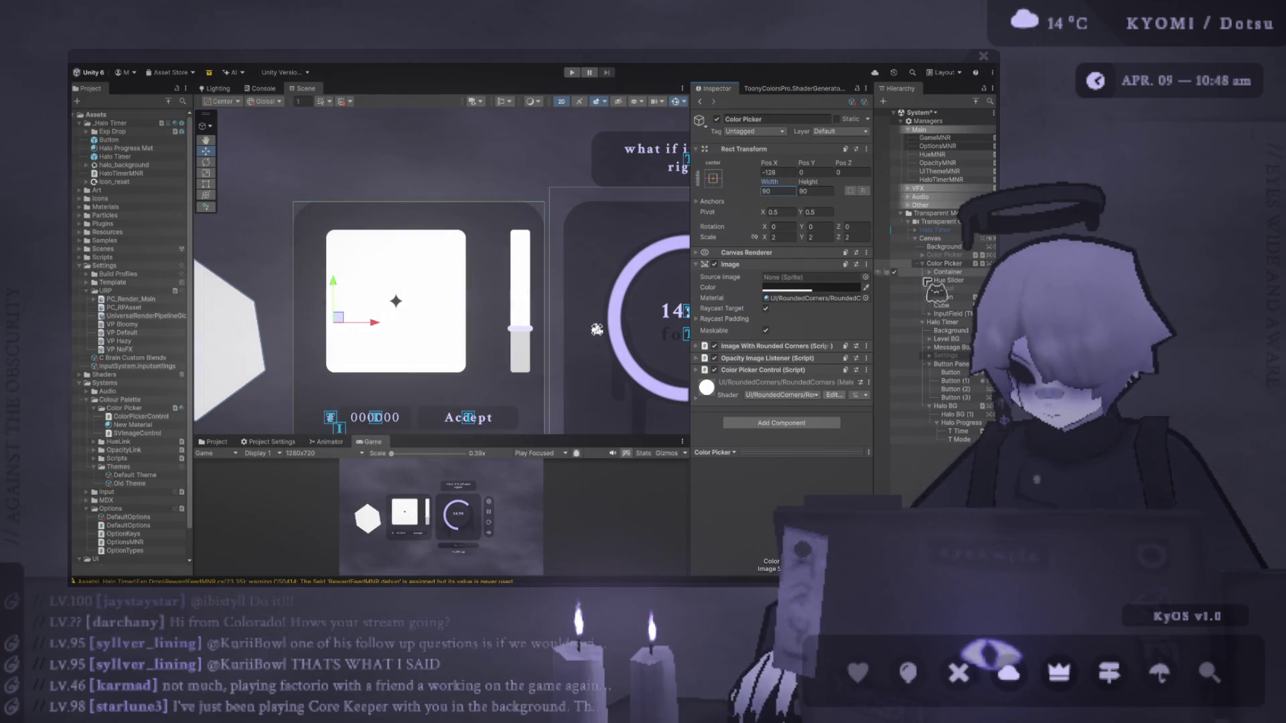
left_click(948, 272)
left_click_drag(770, 182, 802, 184)
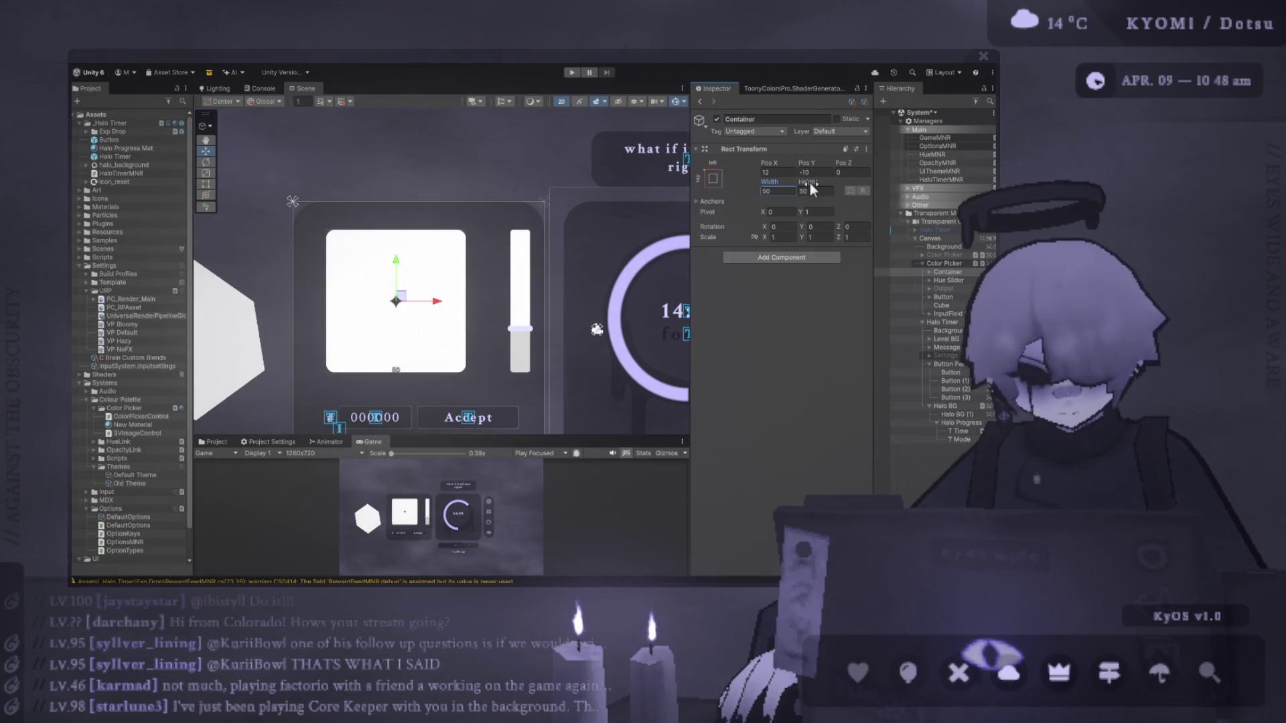
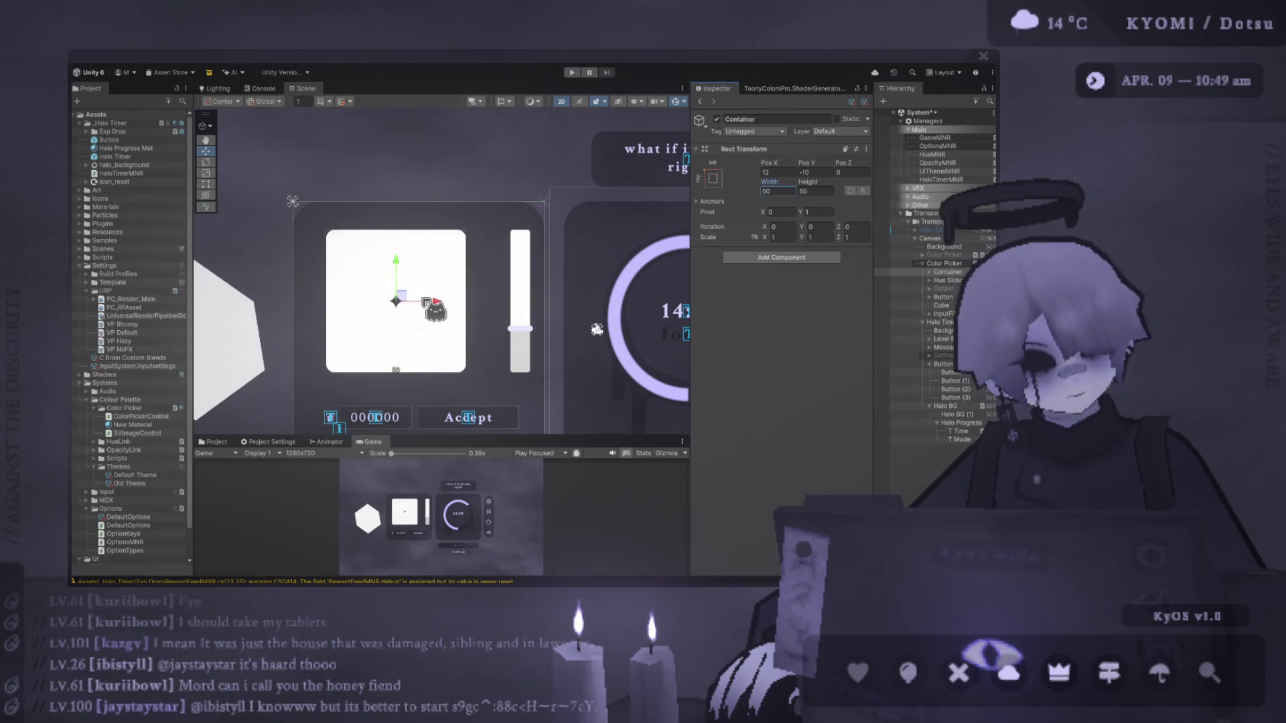
Try Container position values of 0 and 010, then put its X back to 12.
left_click(777, 172)
type("0")
key("Tab")
type("0")
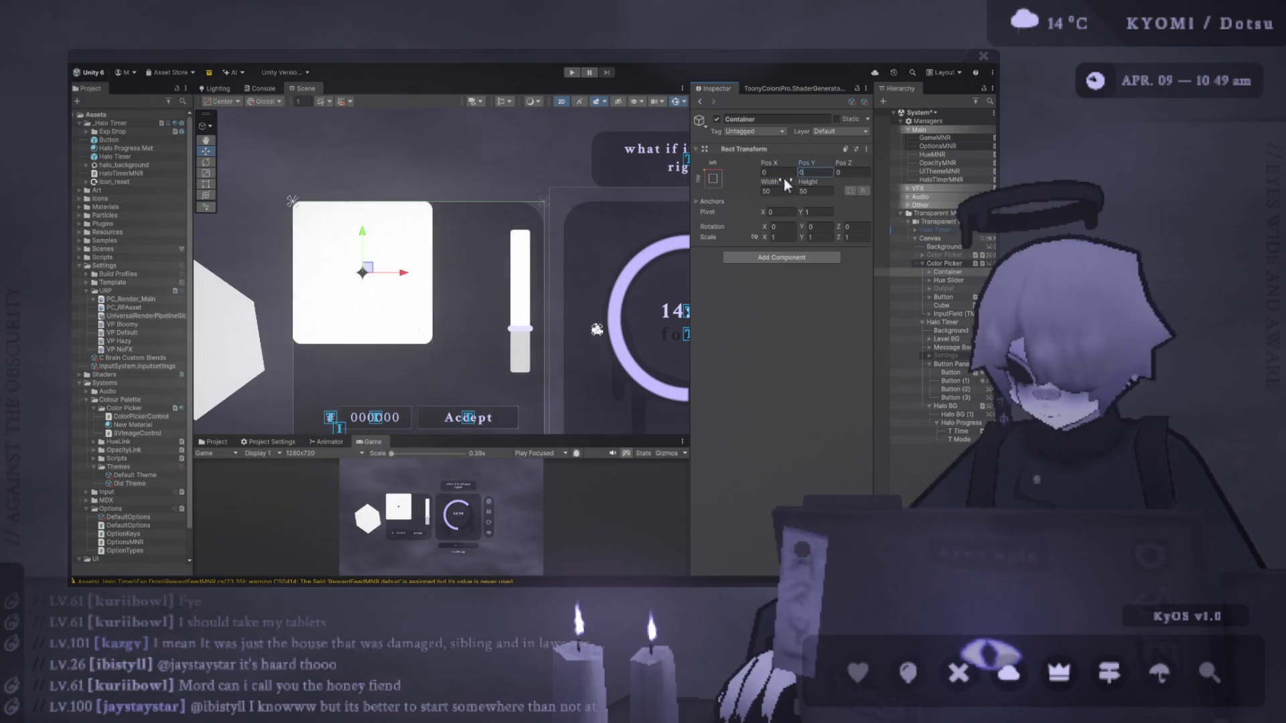
type("1")
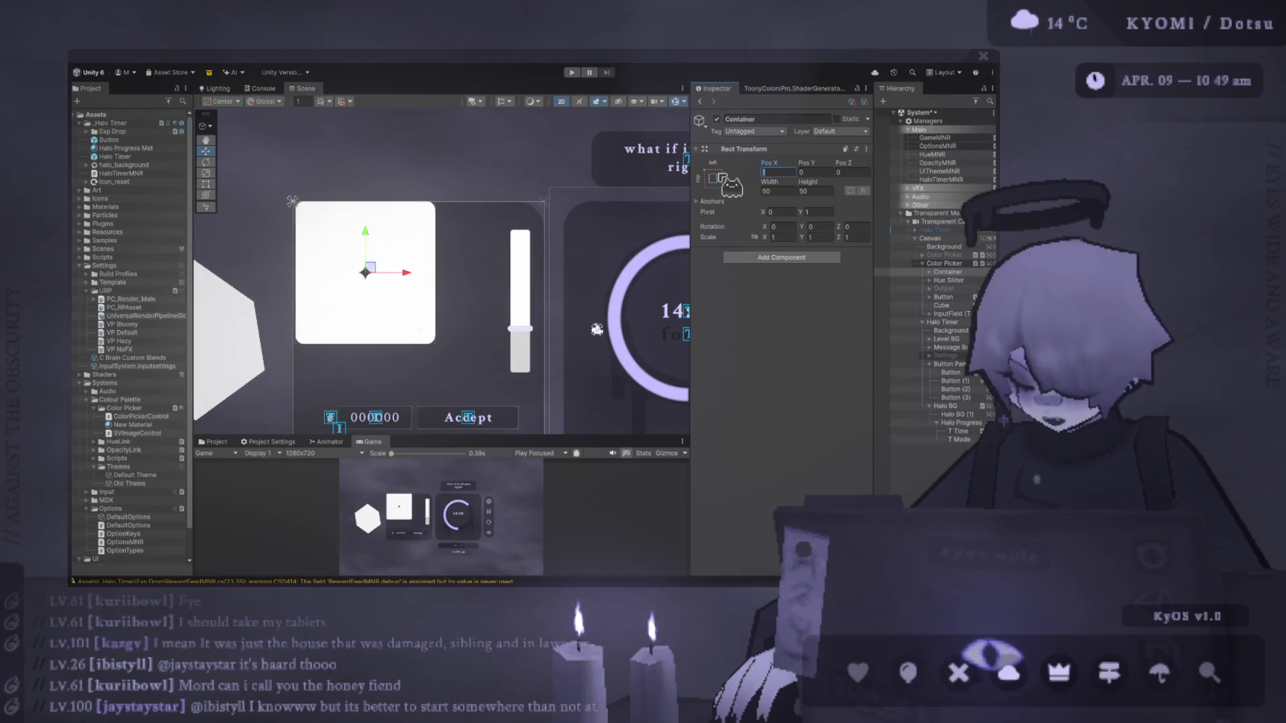
type("0")
key("BackSpace")
type("0")
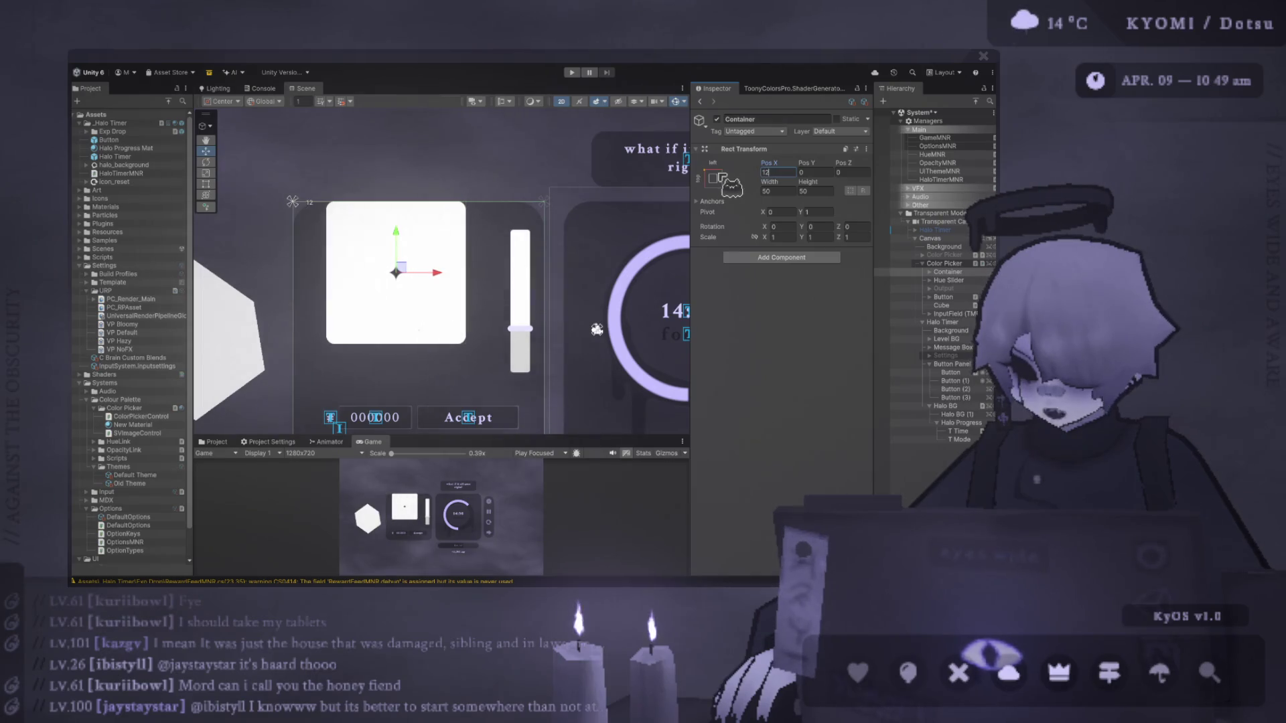
key("Down")
Try Hue Slider X 0 and a minimum anchor X of 0, then revert the anchor change.
left_click(776, 172)
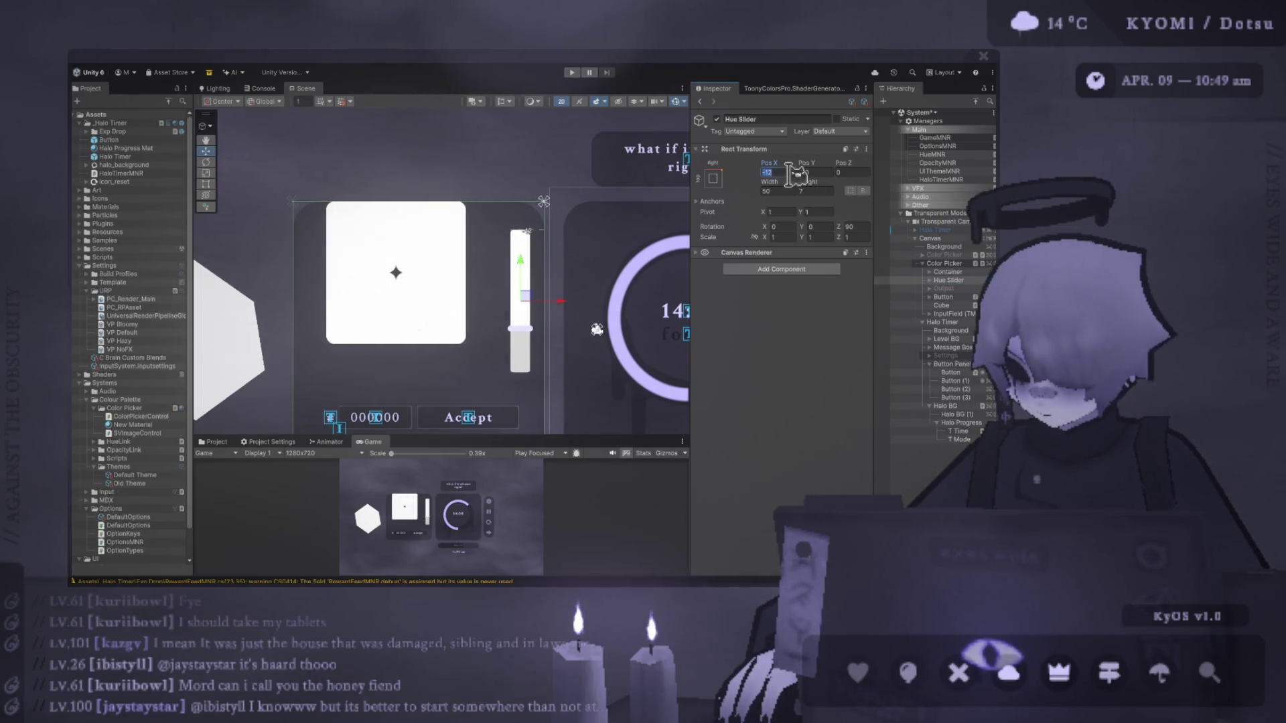
type("0")
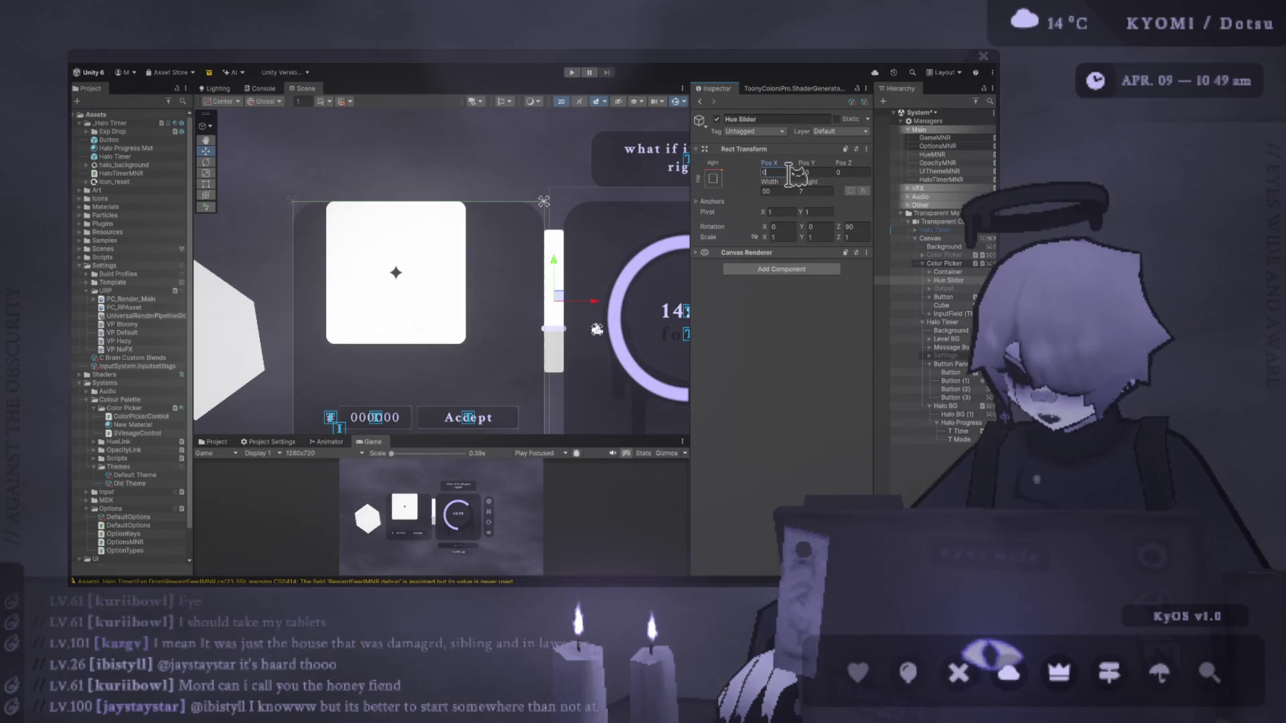
left_click(794, 210)
type("0")
left_click(781, 172)
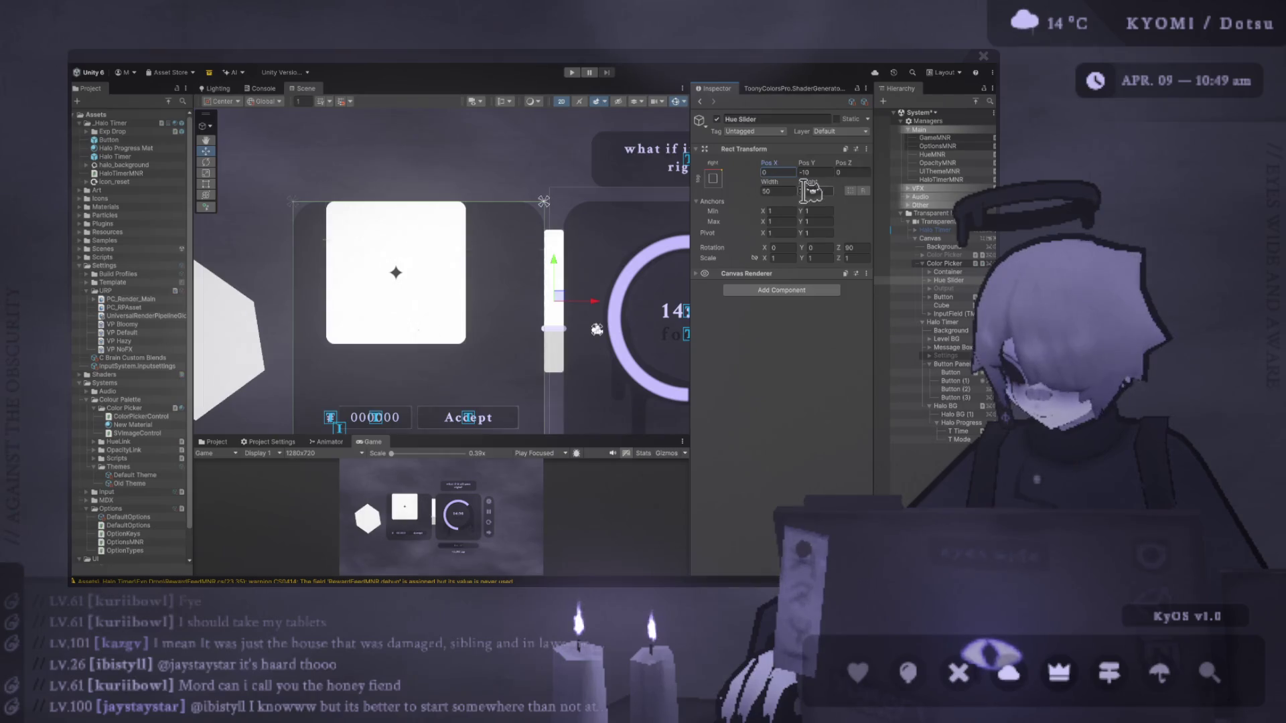
key("ctrl+z")
left_click(713, 202)
Set the Hue Slider's pivot Y to 0 and its position to X -12, Y -10.
left_click(785, 212)
left_click(814, 212)
type("000011")
left_click(776, 172)
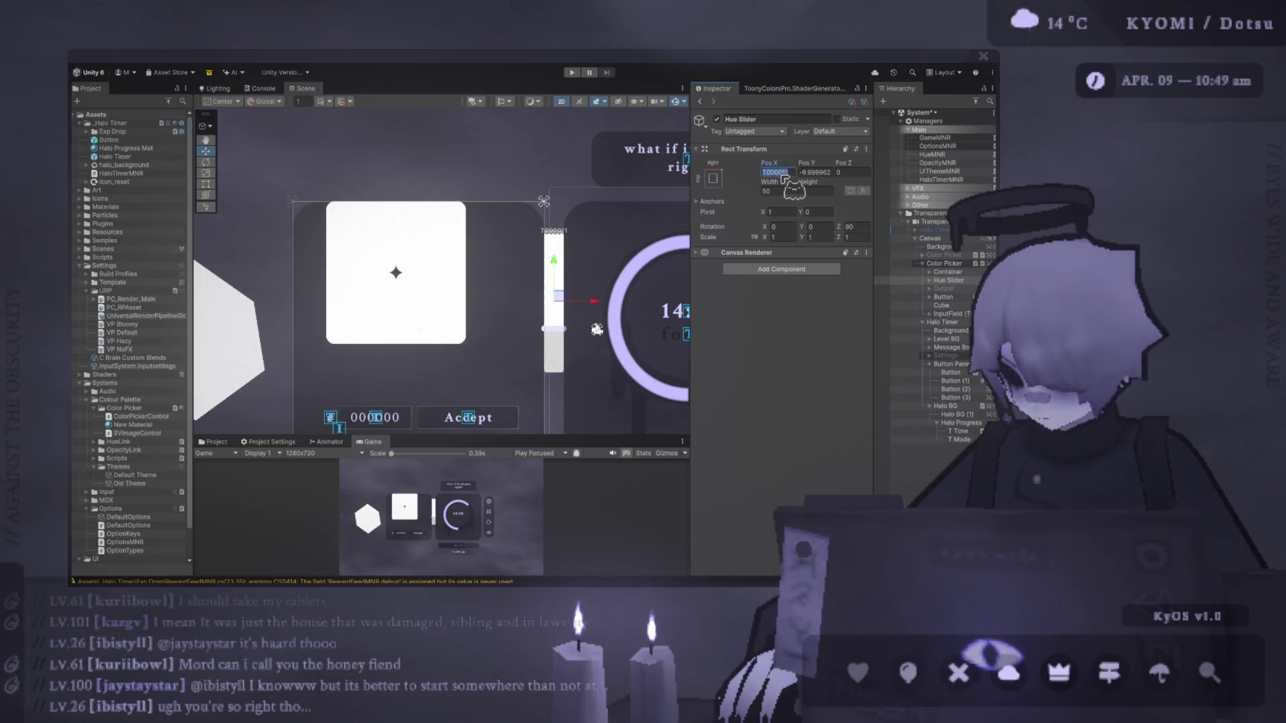
type("0")
left_click(814, 173)
type("-10")
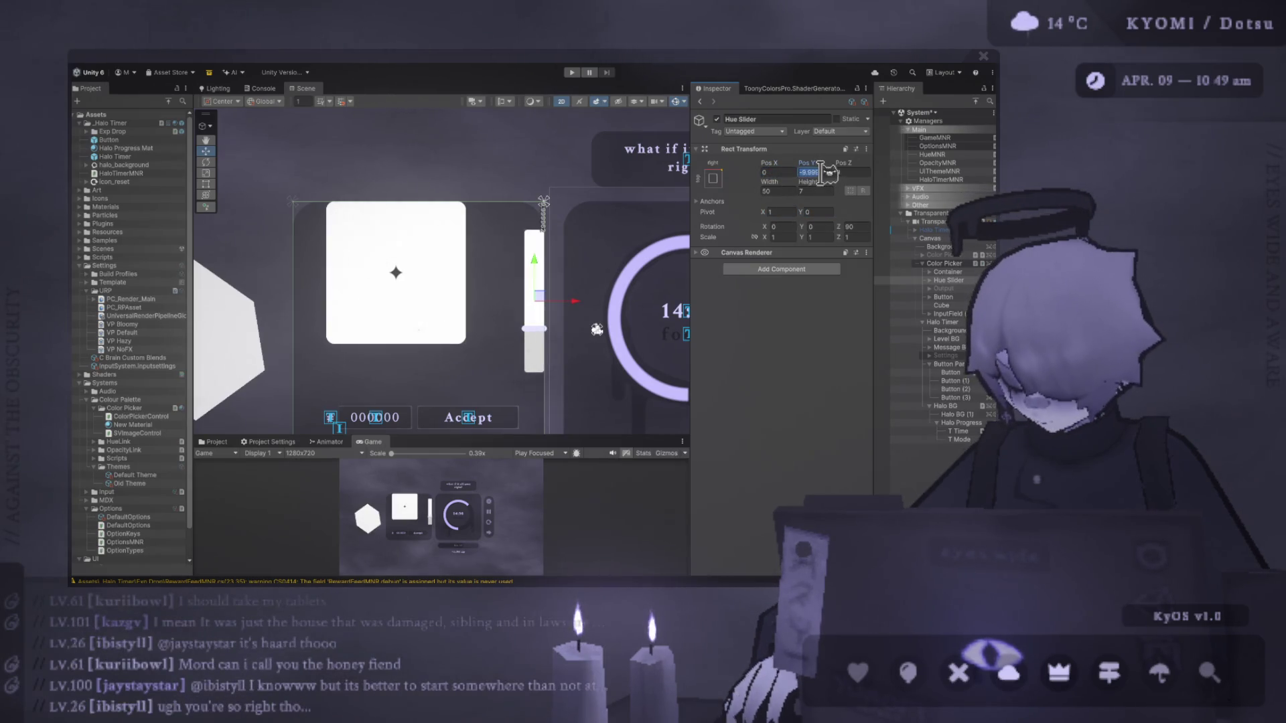
left_click(790, 172)
type("-12")
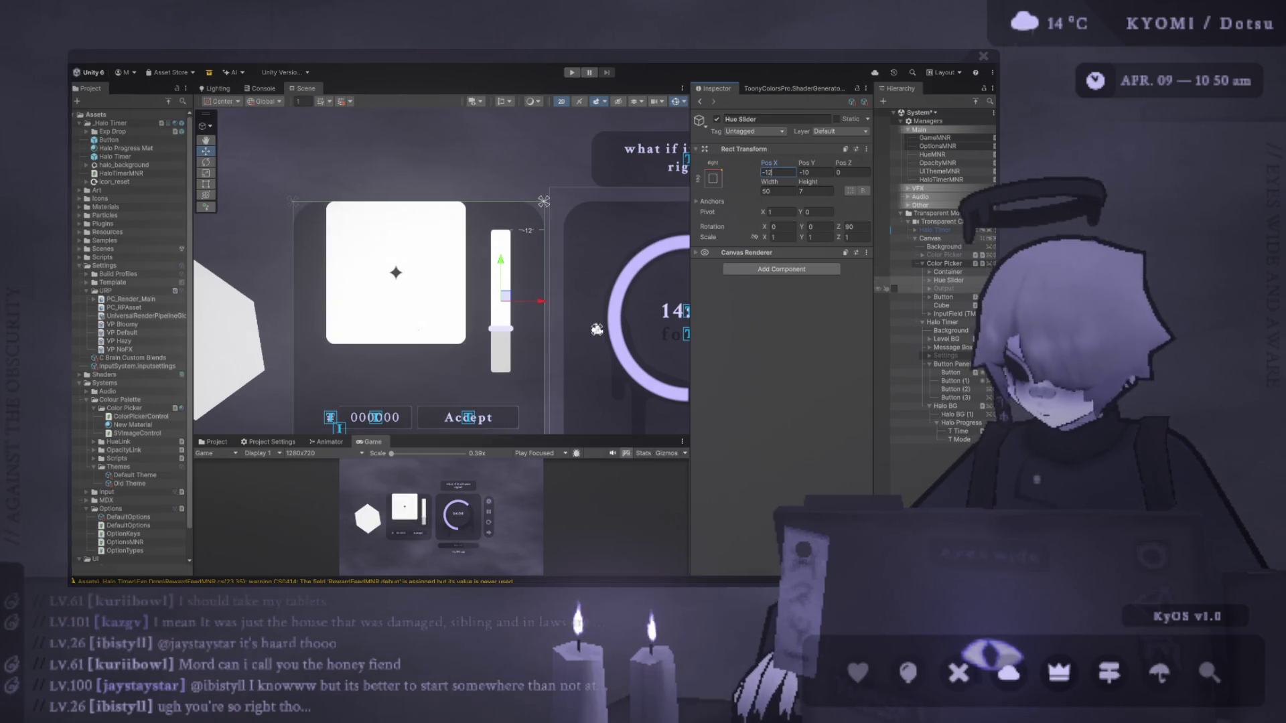
Enter -10 as the Container's Pos Y.
left_click(948, 272)
left_click(818, 172)
type("-10")
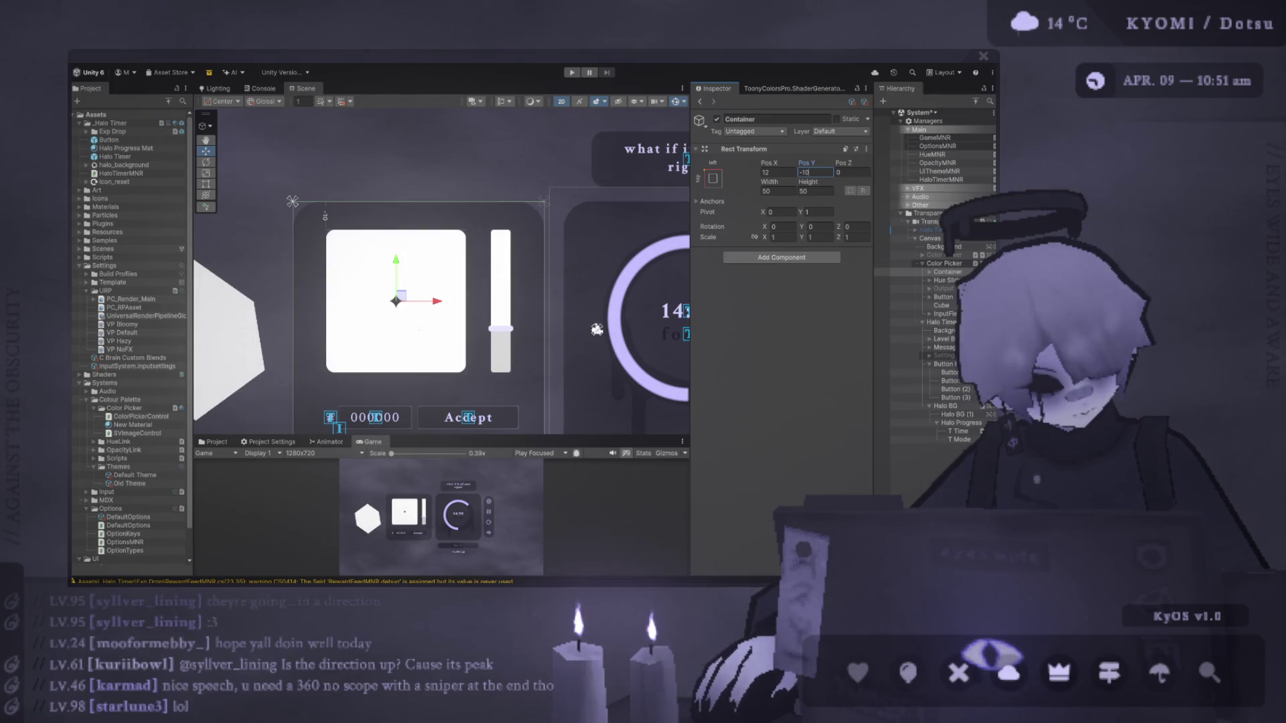
Commit -10 as the Container's Pos Y, leaving X at 12.
key("Return")
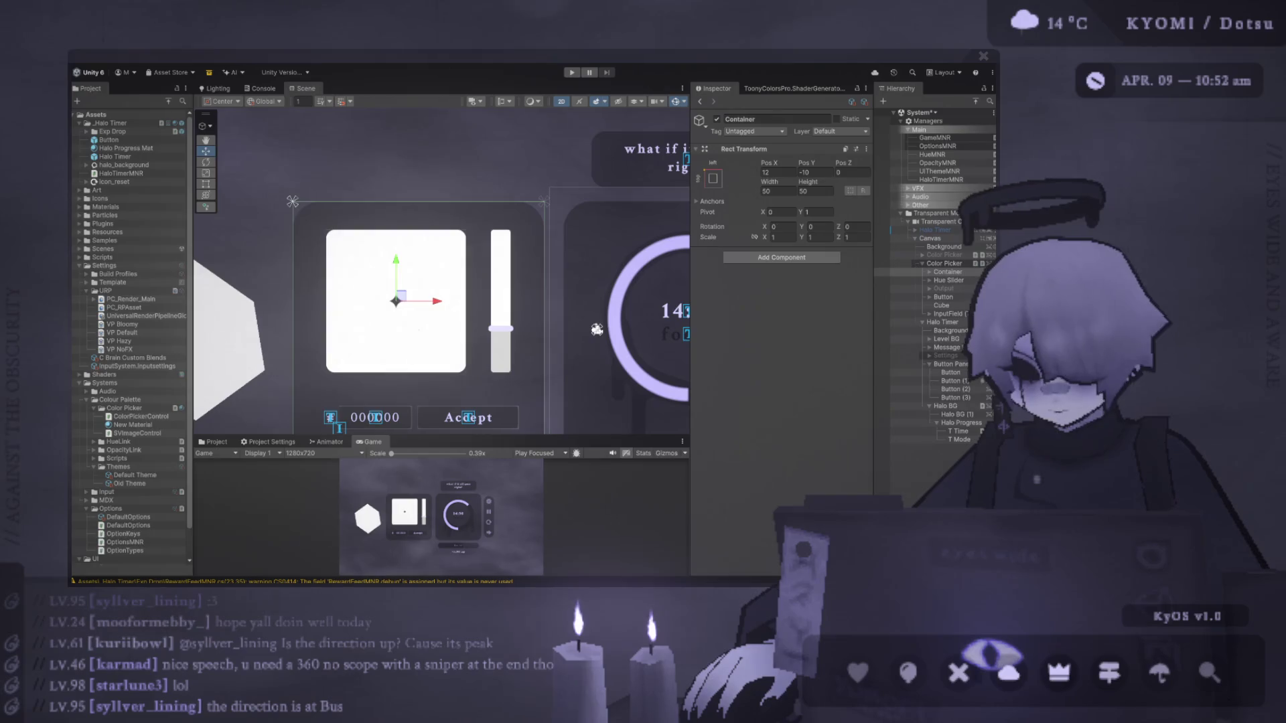
Resize the Game and Scene views and zoom the Scene view onto the colour picker.
left_click_drag(461, 436, 461, 278)
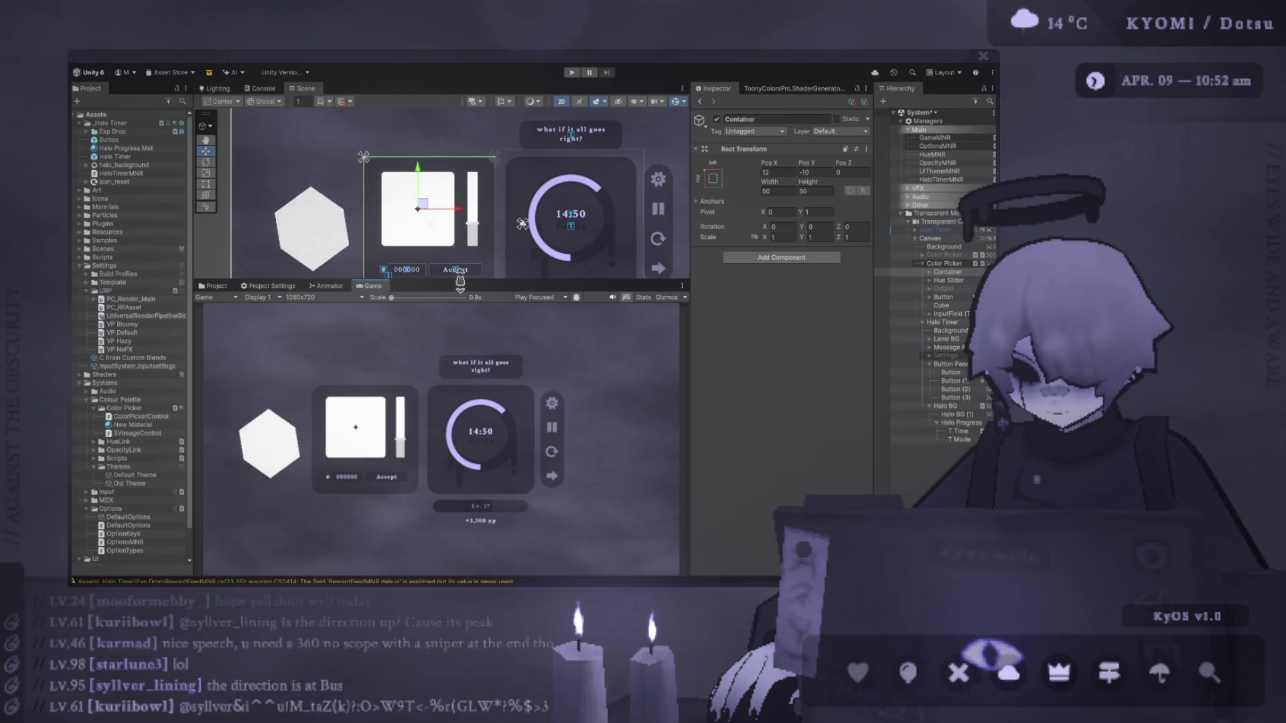
left_click_drag(460, 281, 443, 362)
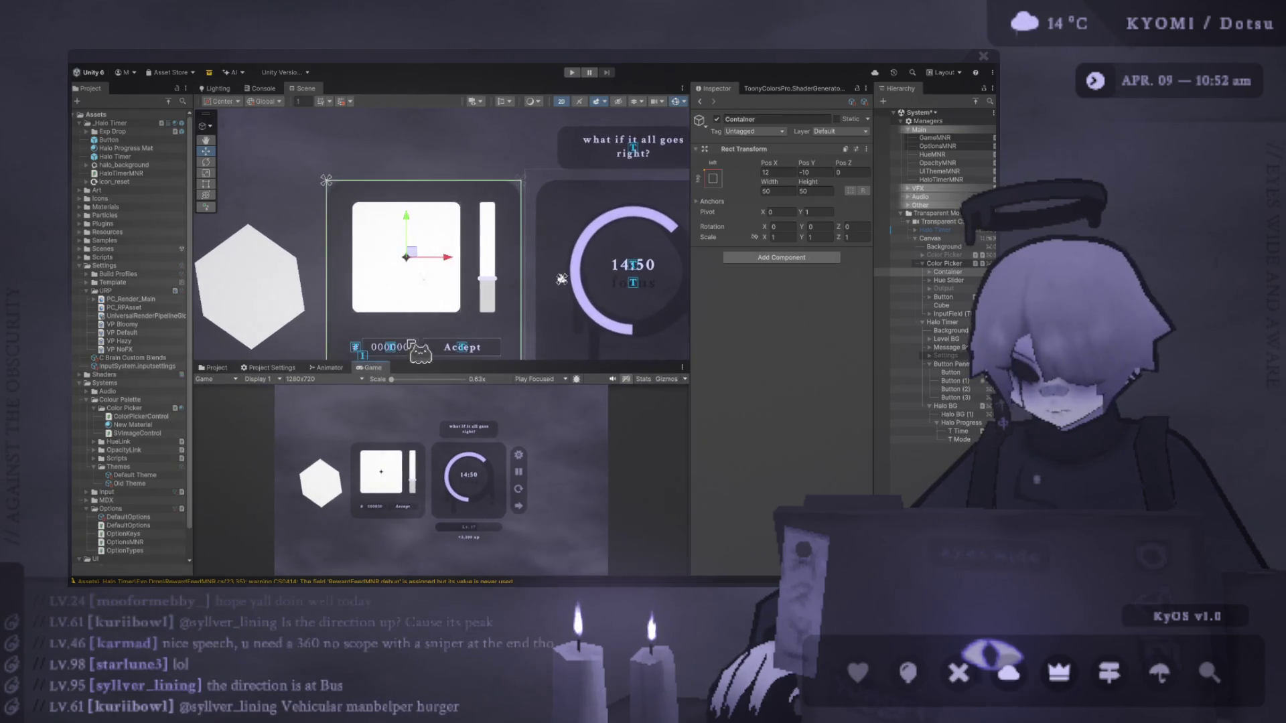
scroll(397, 277, "up", 2)
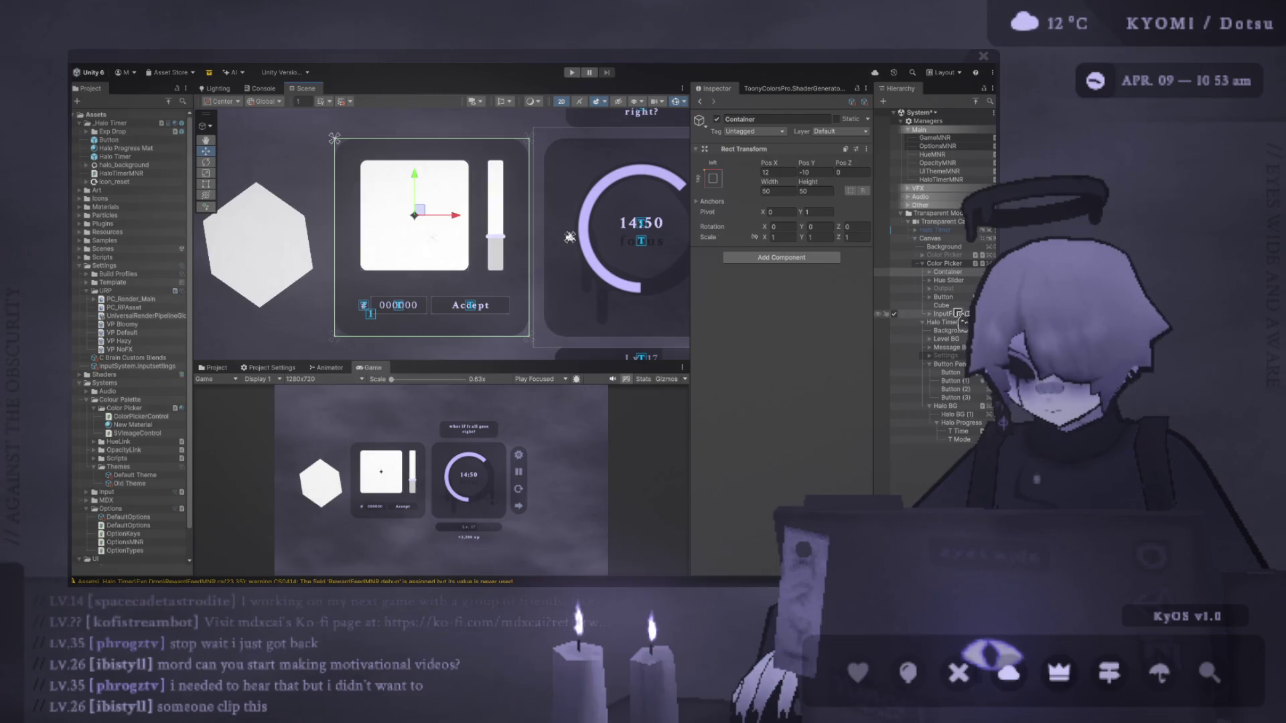
Enable the Output object so its bar appears in the colour picker.
left_click(950, 281)
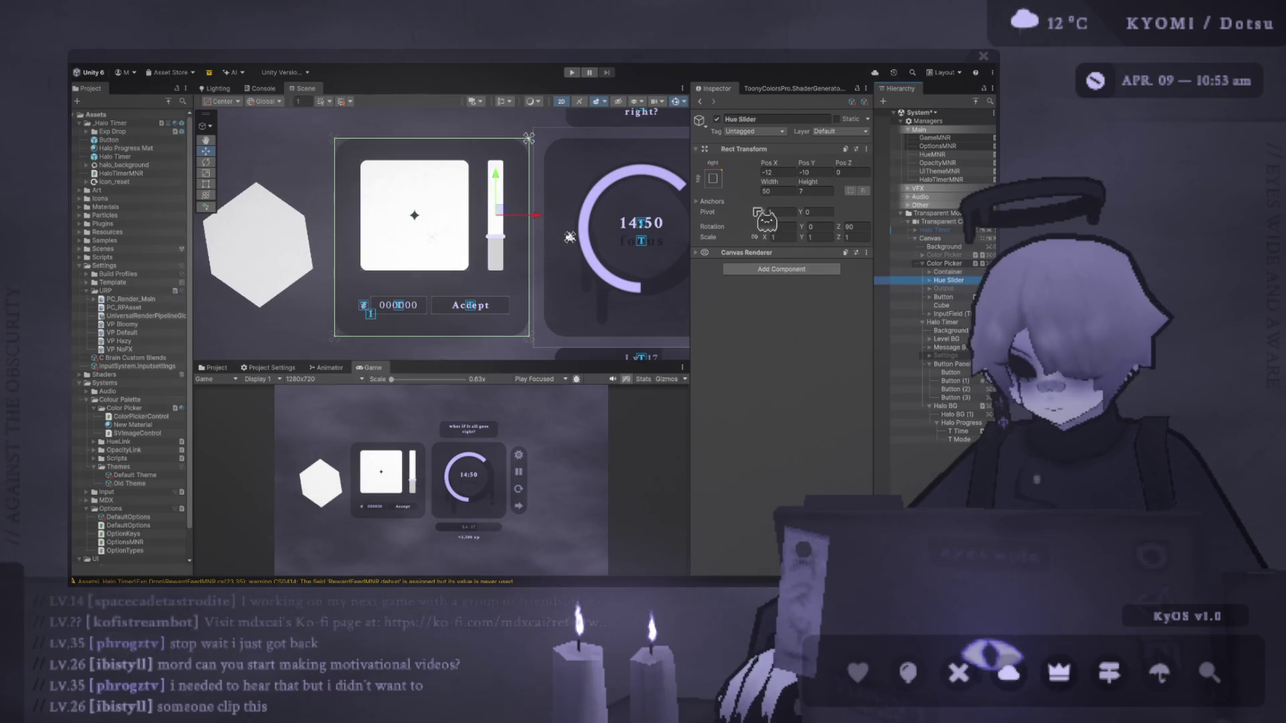
left_click(944, 288)
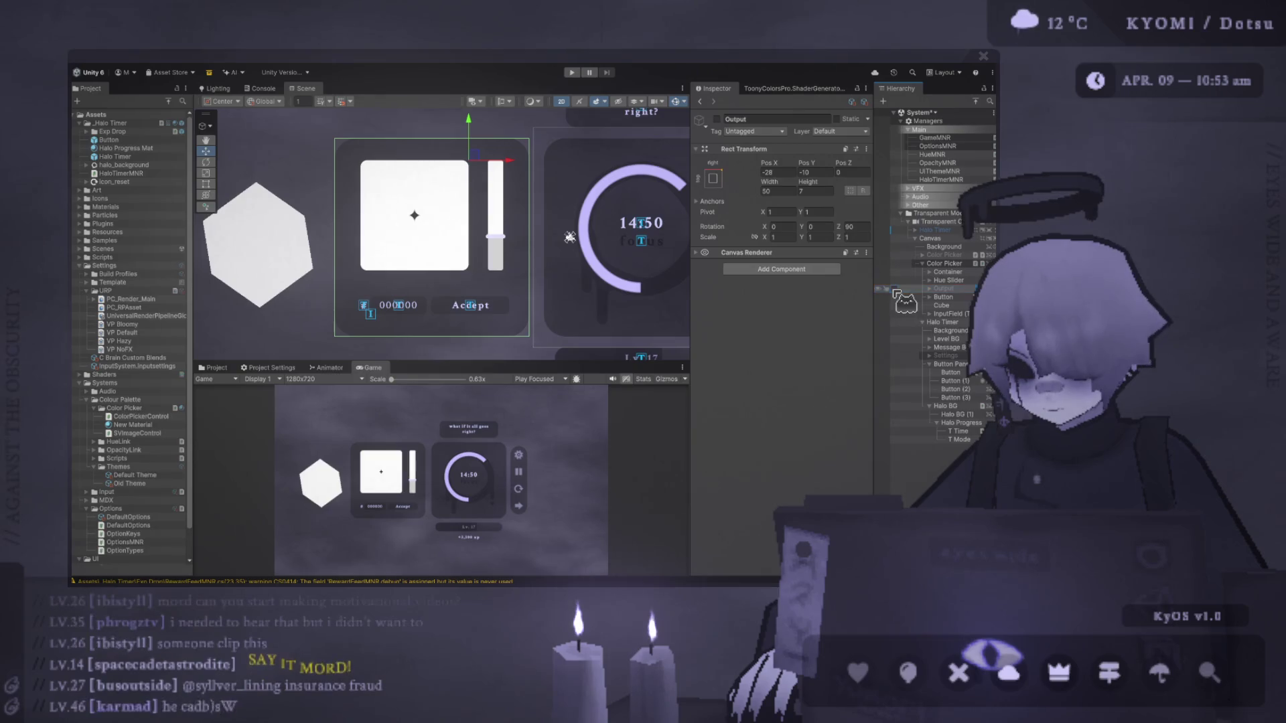
key("alt+shift+a")
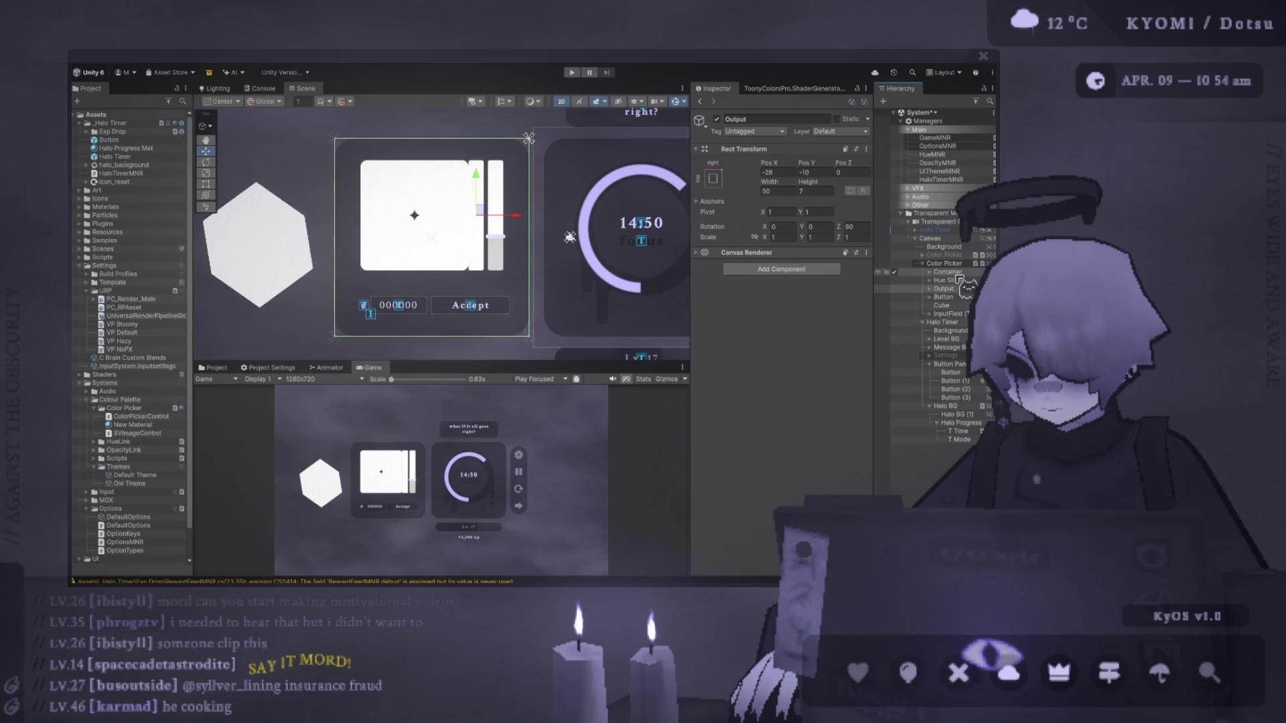
left_click(960, 299)
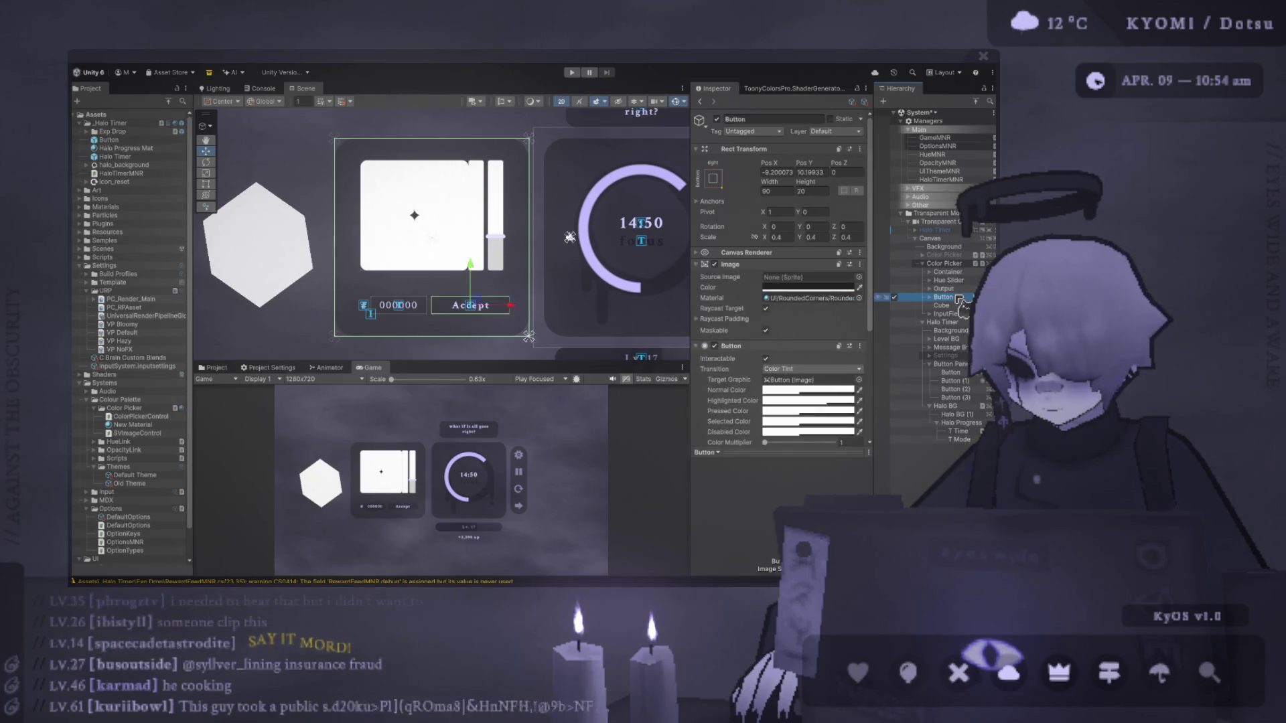
left_click(954, 289)
left_click(949, 280)
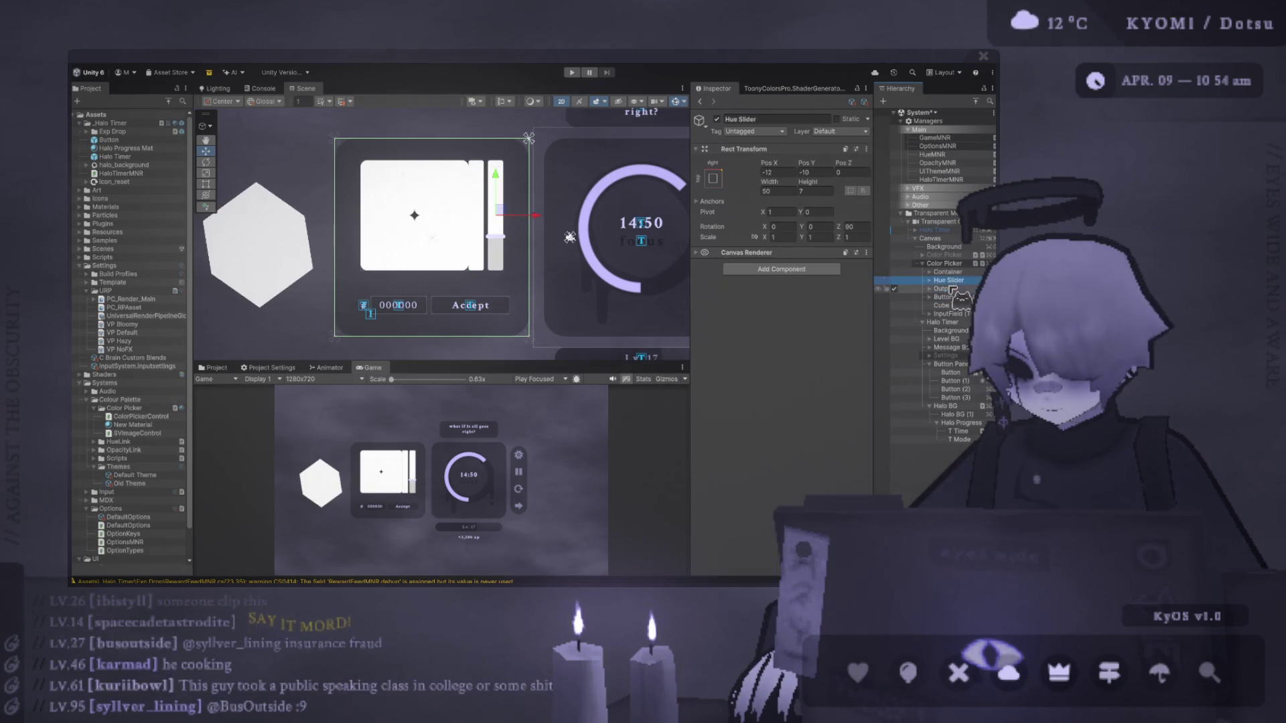
Set the Hue Slider's Pos X to -7 and the Container to X 7, Y -10.
left_click(777, 172)
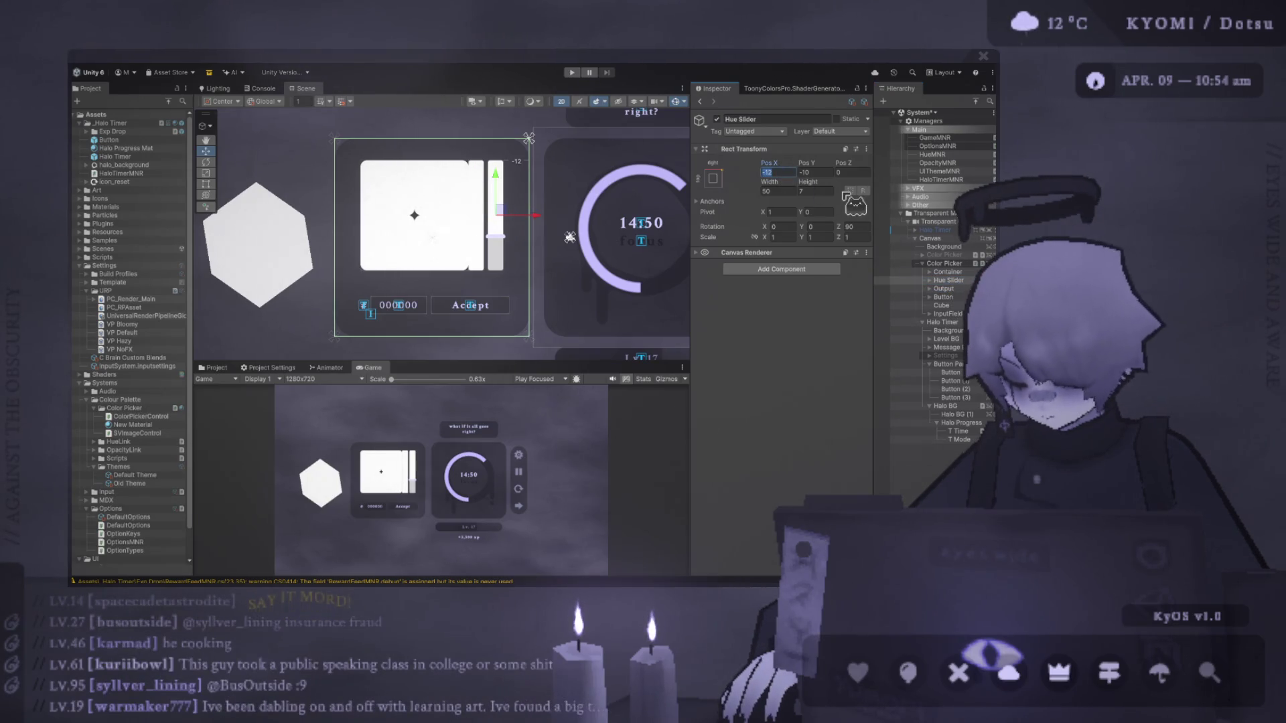
type("-7")
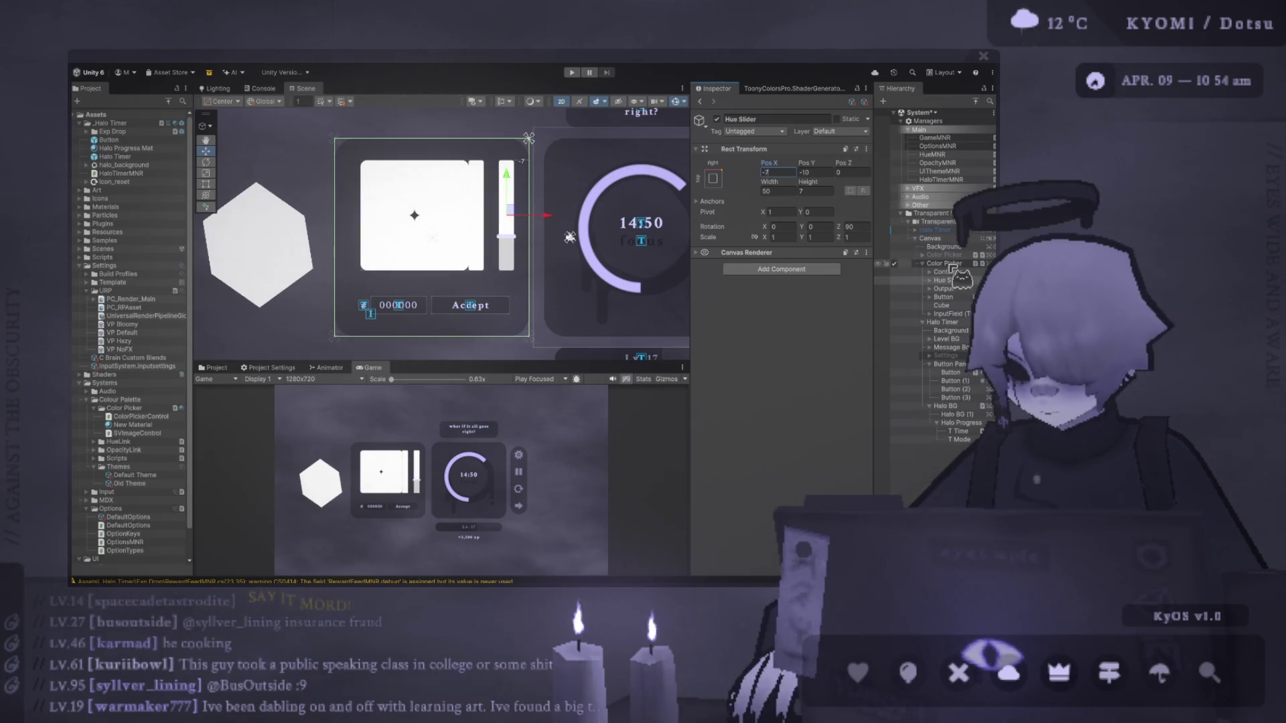
left_click(947, 272)
left_click(787, 172)
type("7")
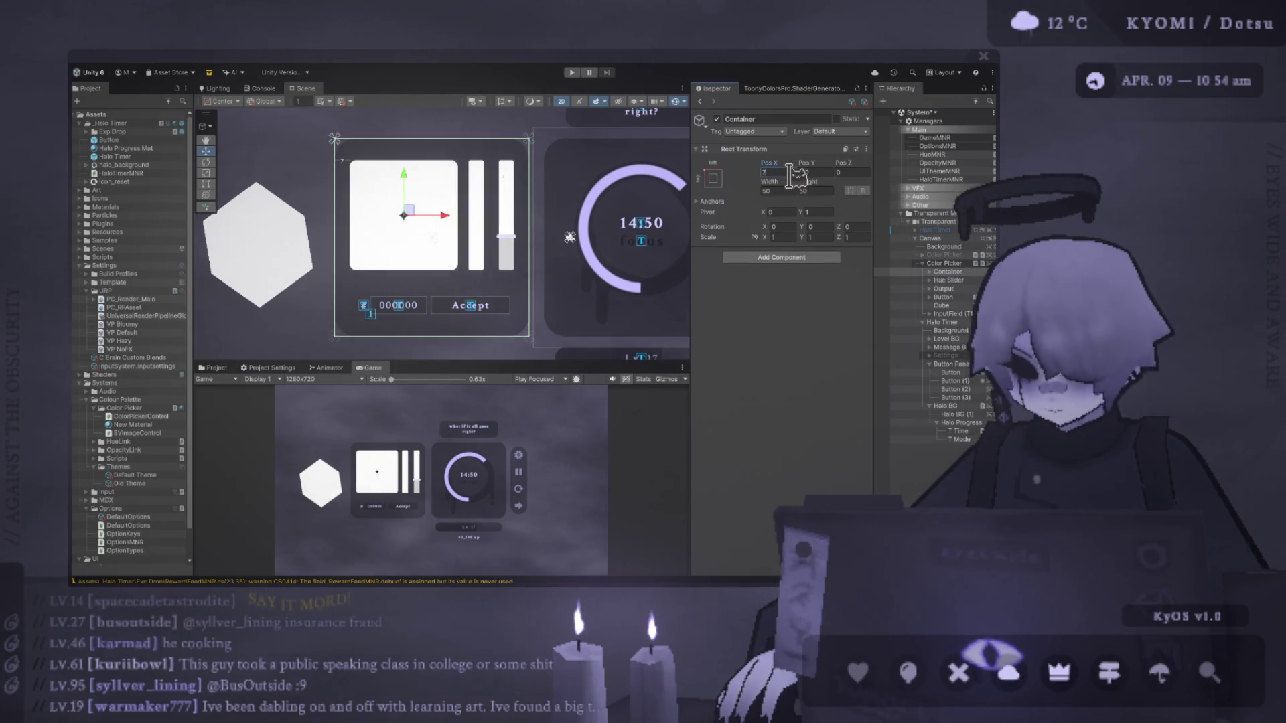
key("Tab")
type("-10")
key("Return")
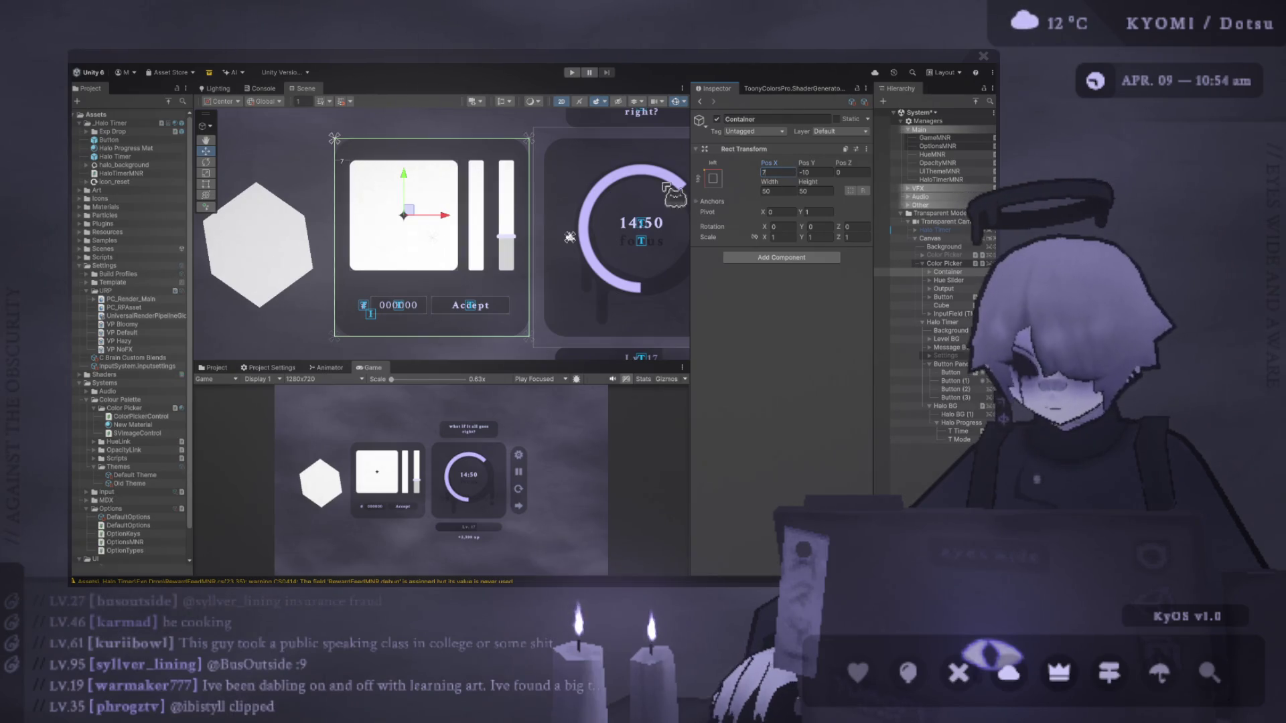
Set the Output's Pos Y to 0, comparing against the Hue Slider's values.
left_click(950, 280)
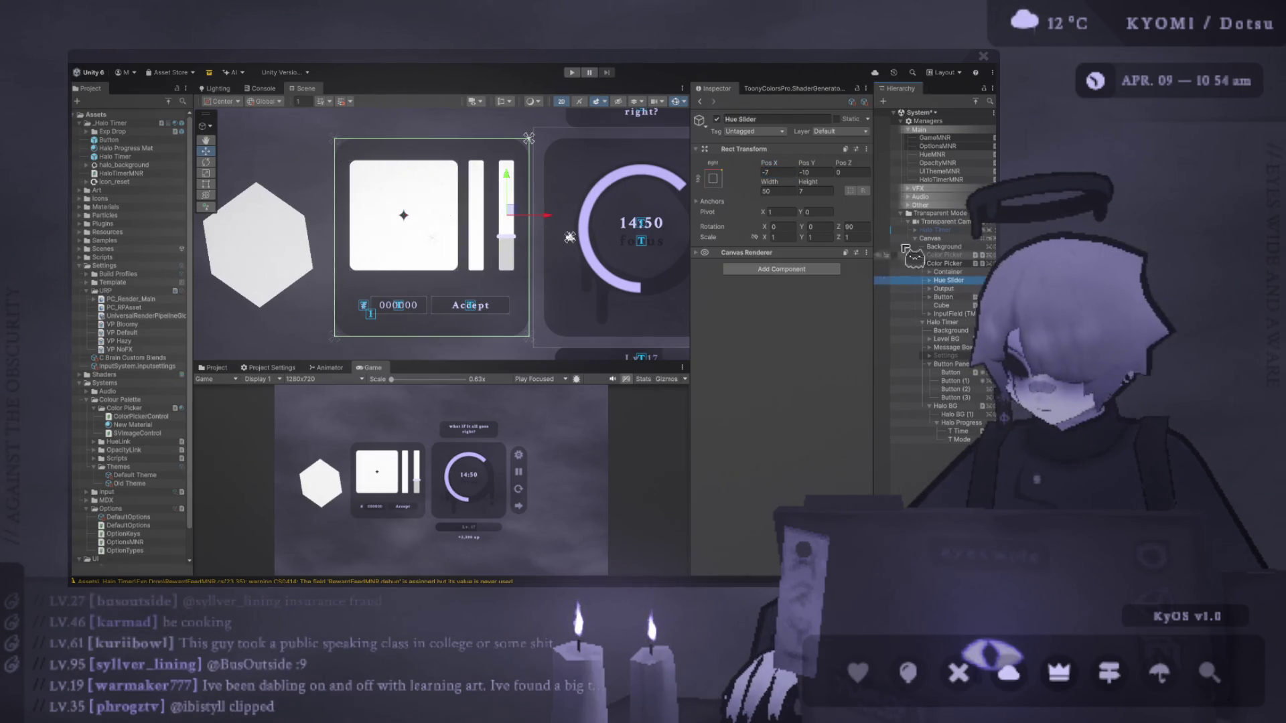
left_click(943, 289)
left_click(828, 172)
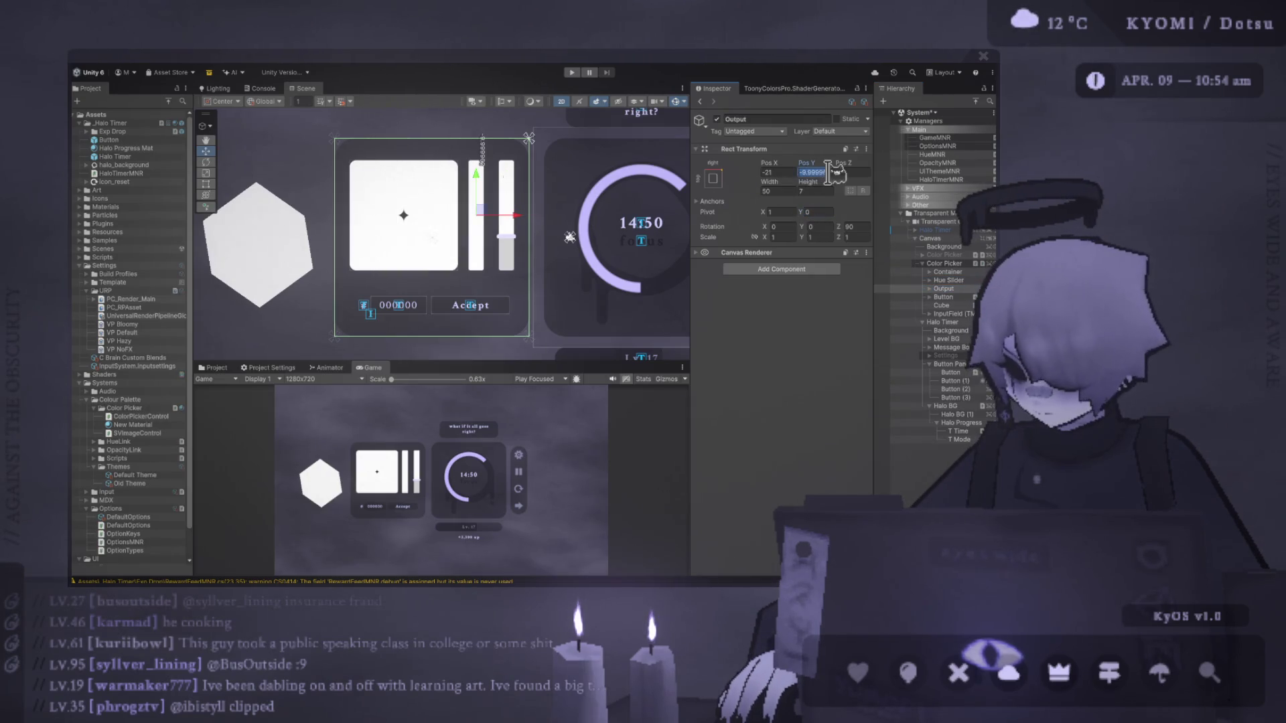
type("0")
left_click(792, 172)
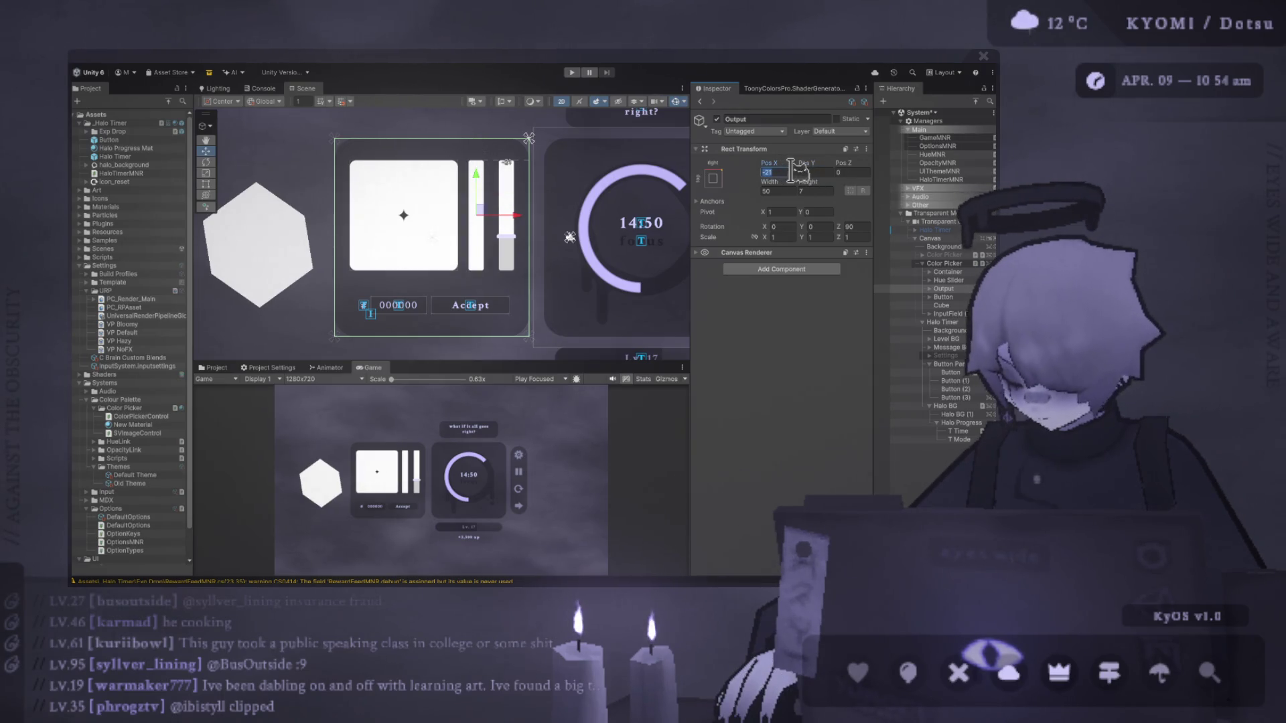
left_click(958, 281)
left_click(958, 289)
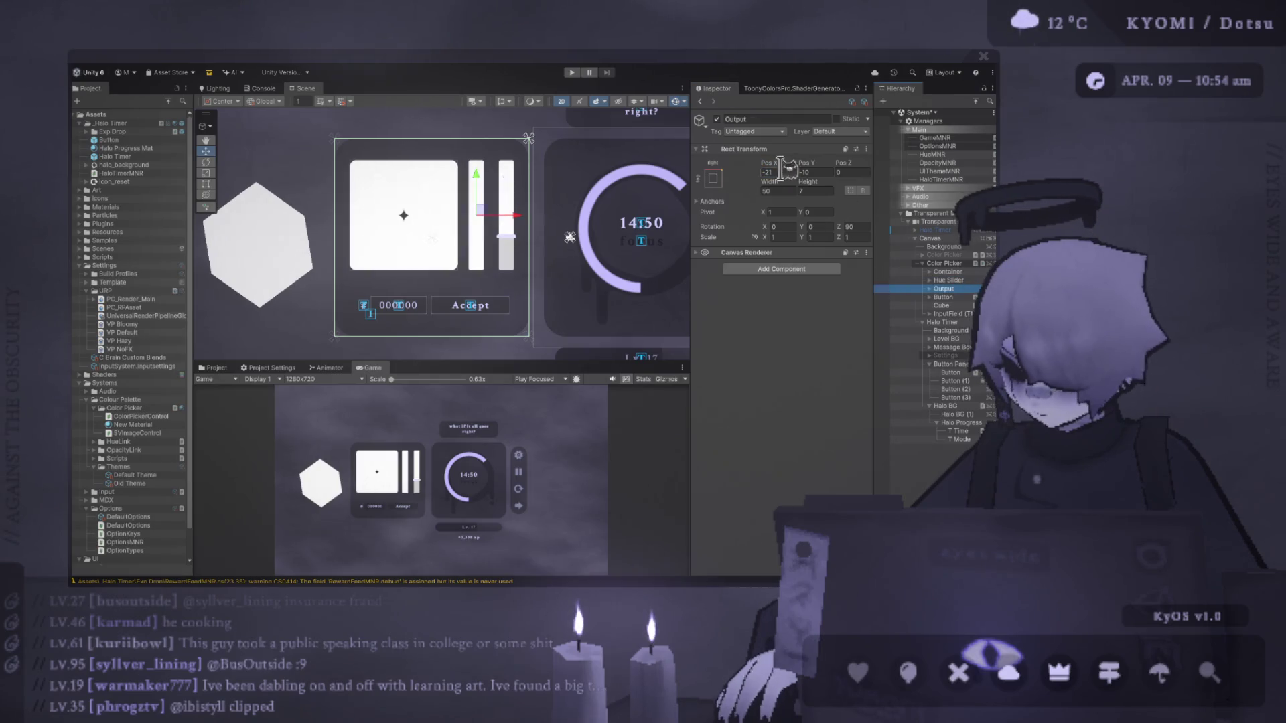
Move the Output bar left, trying -12 through -18 and settling on Pos X -20.
left_click(776, 173)
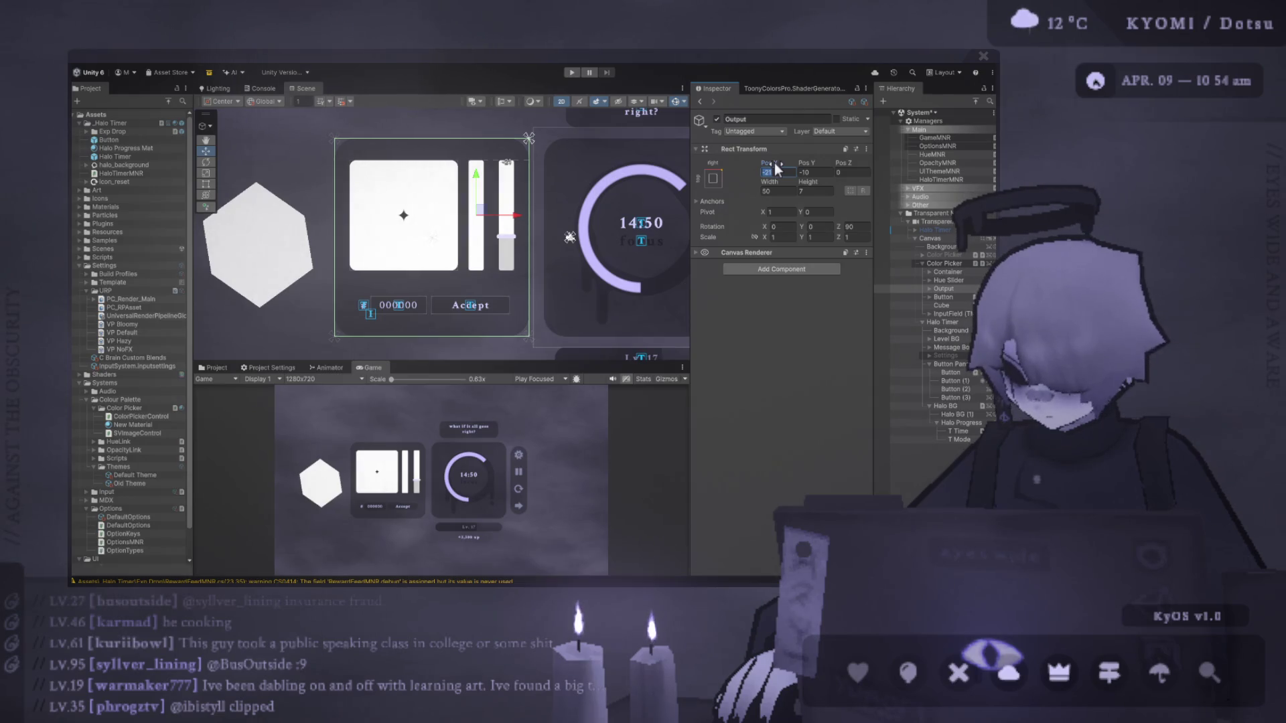
type("-12")
key("BackSpace")
type("6")
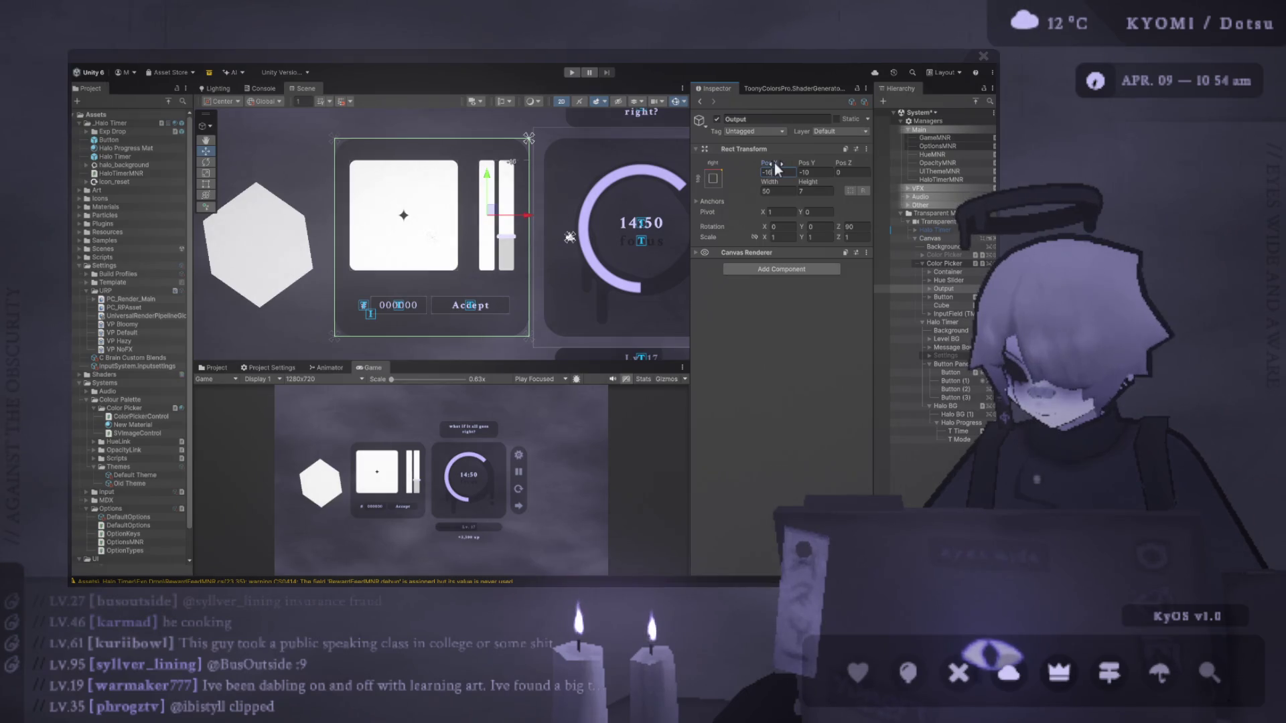
key("BackSpace")
type("7")
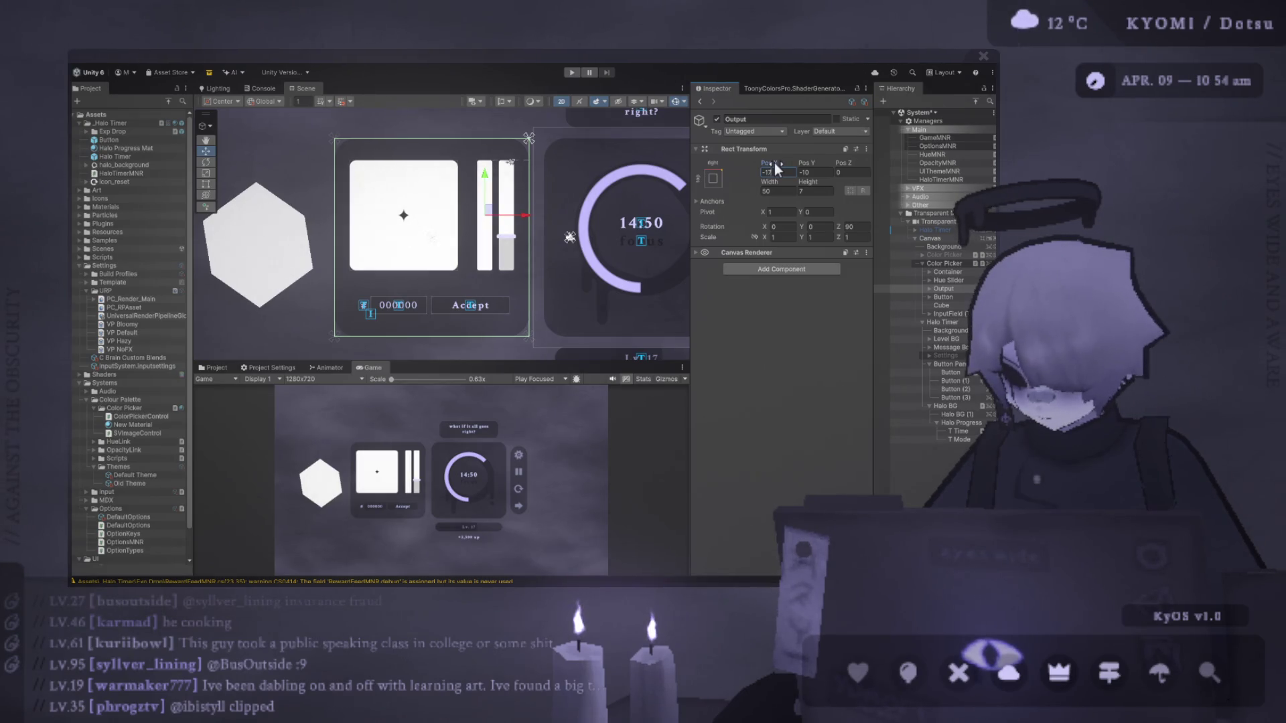
key("BackSpace")
type("8")
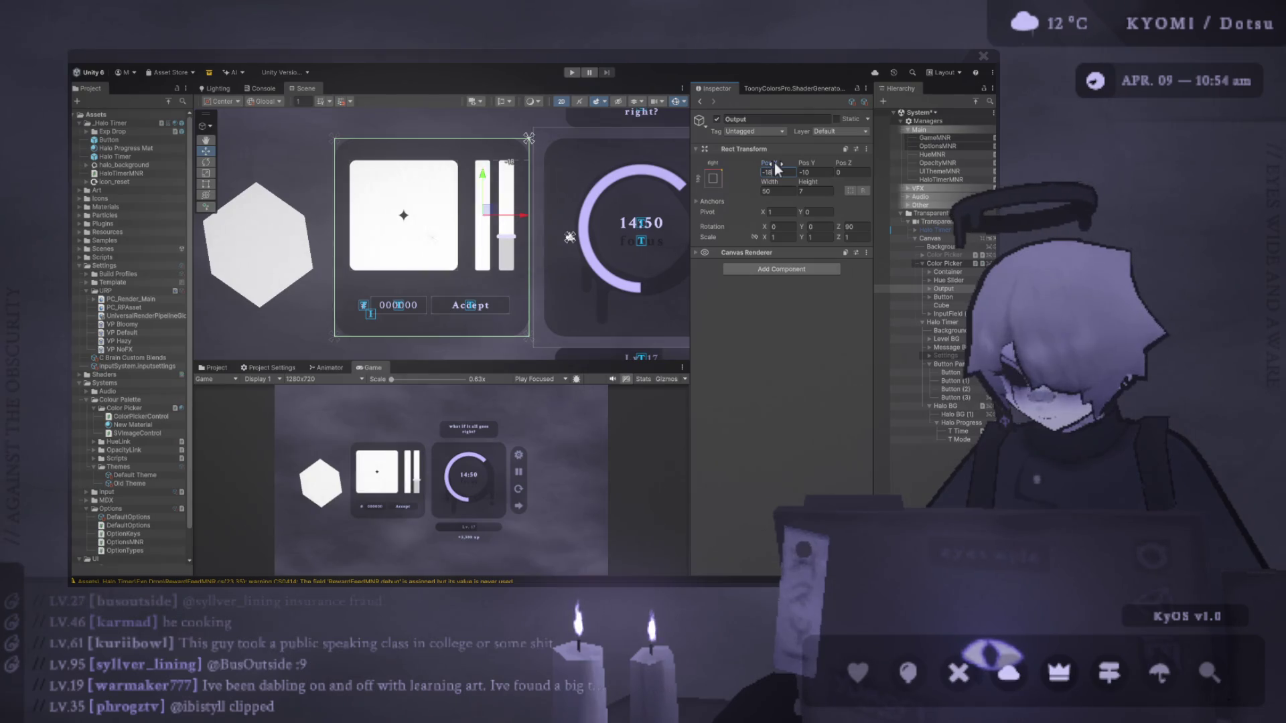
key("Return")
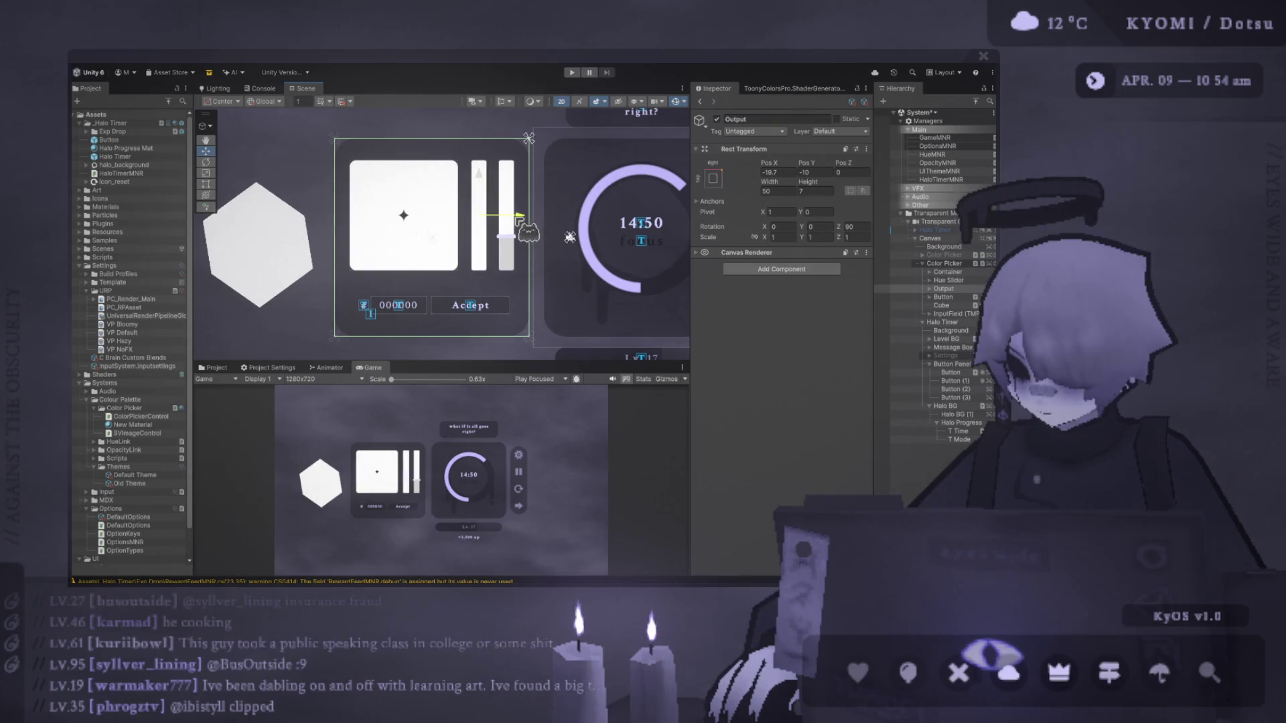
left_click_drag(798, 168, 794, 173)
type("-20")
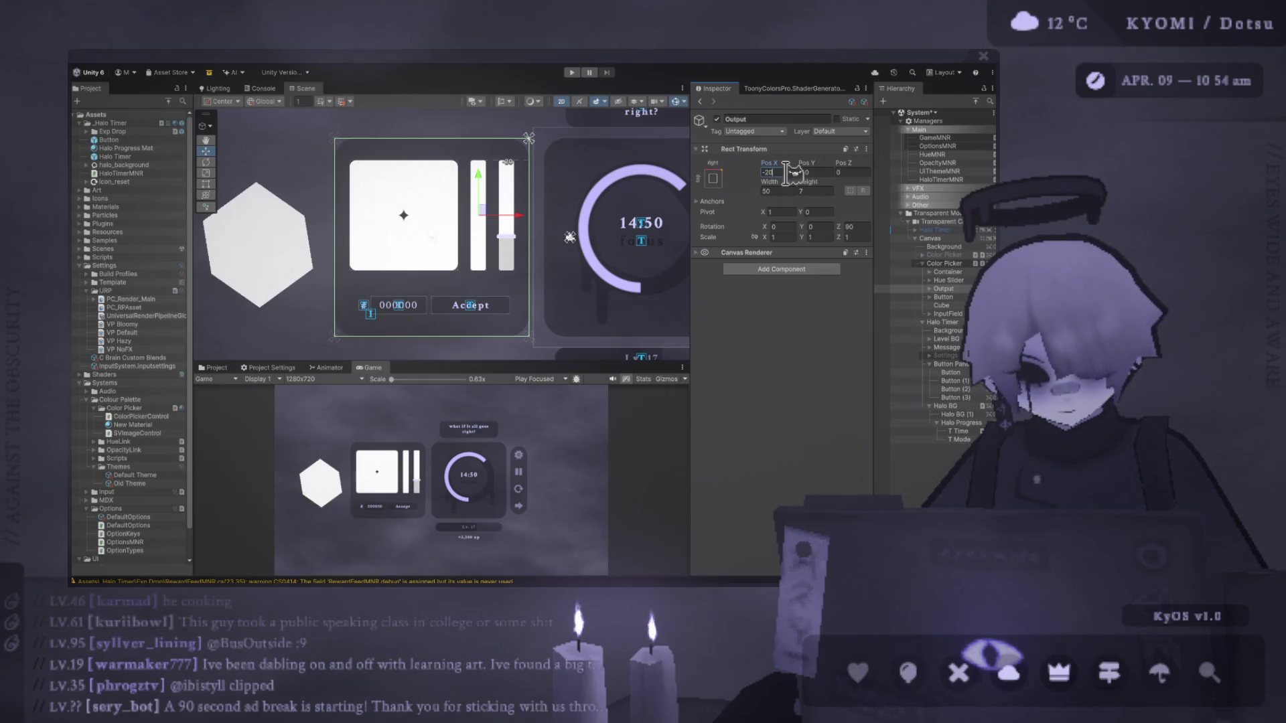
Position the Accept button at Pos X -7, Pos Y 10.
double_click(945, 313)
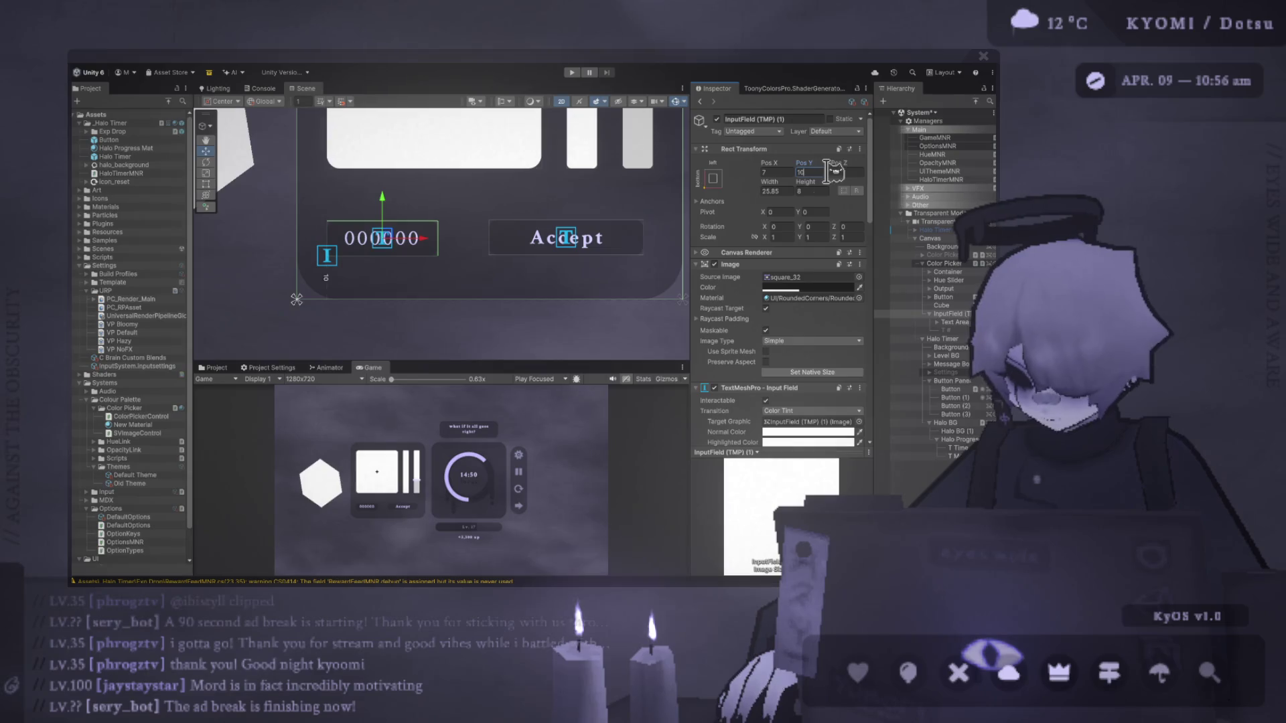
scroll(574, 234, "down", 2)
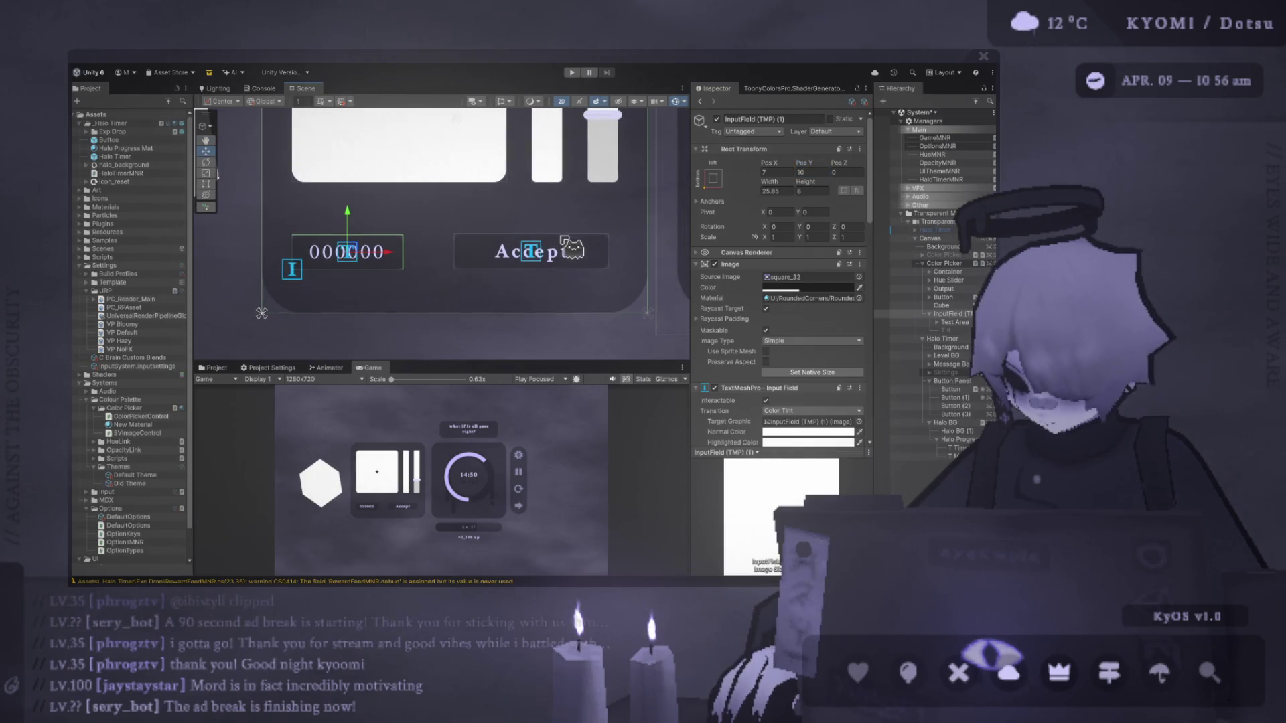
left_click(571, 263)
left_click(560, 253)
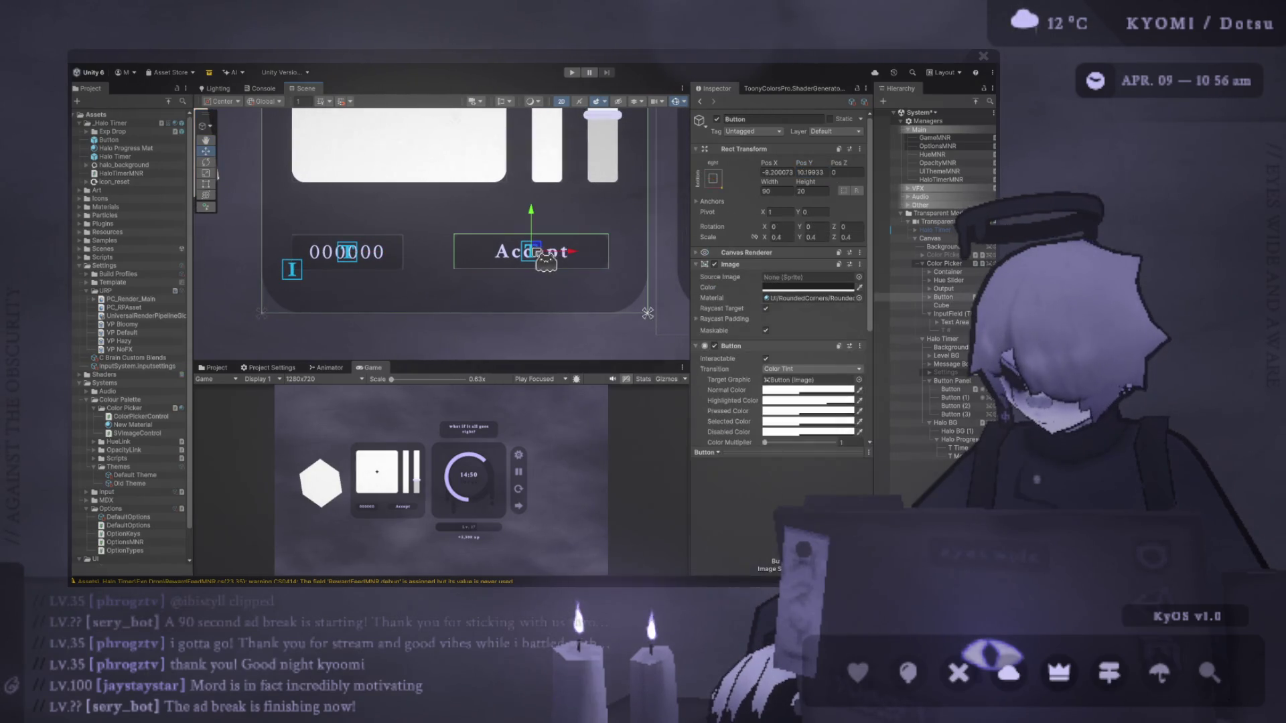
type("0")
left_click(819, 174)
type("0")
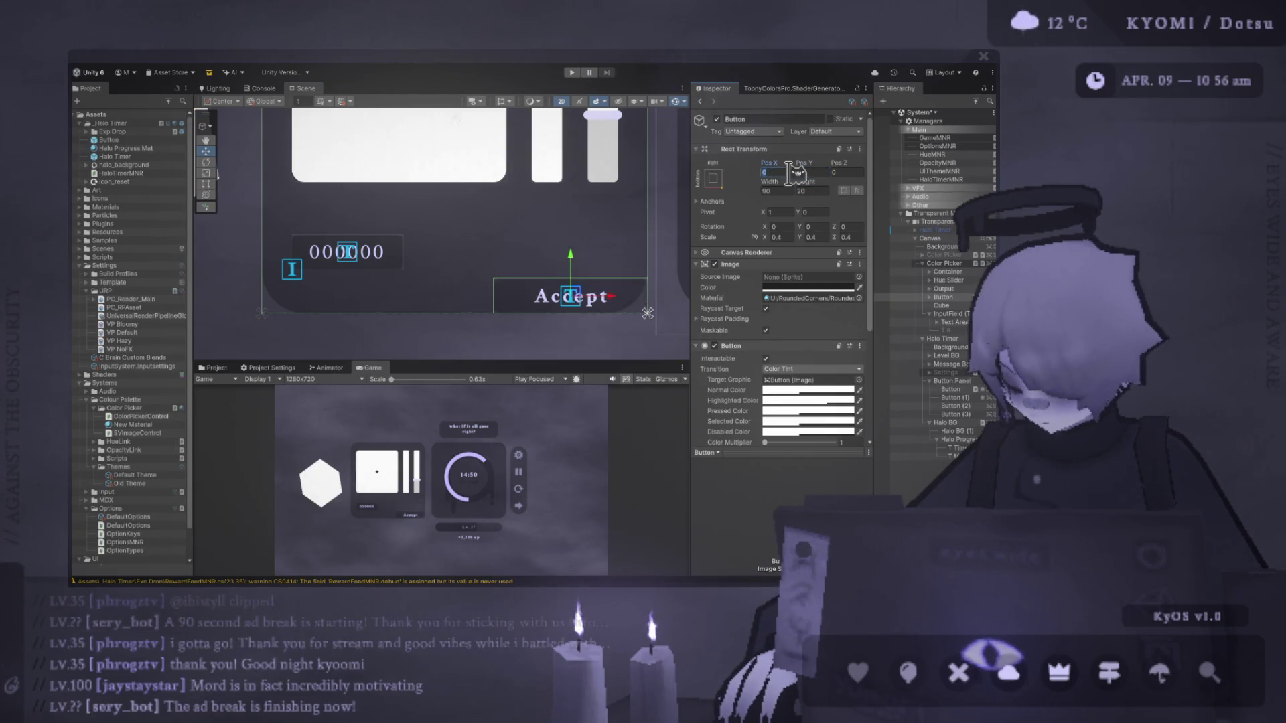
type("-10")
key("Tab")
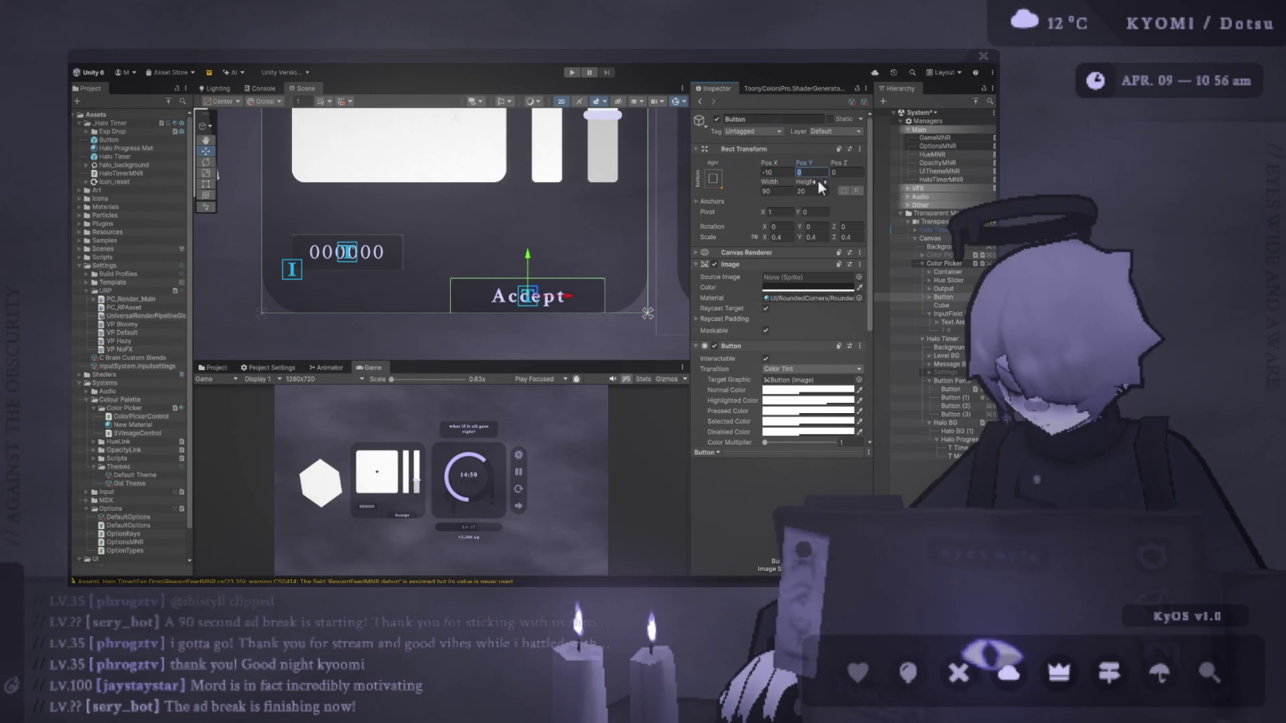
type("10")
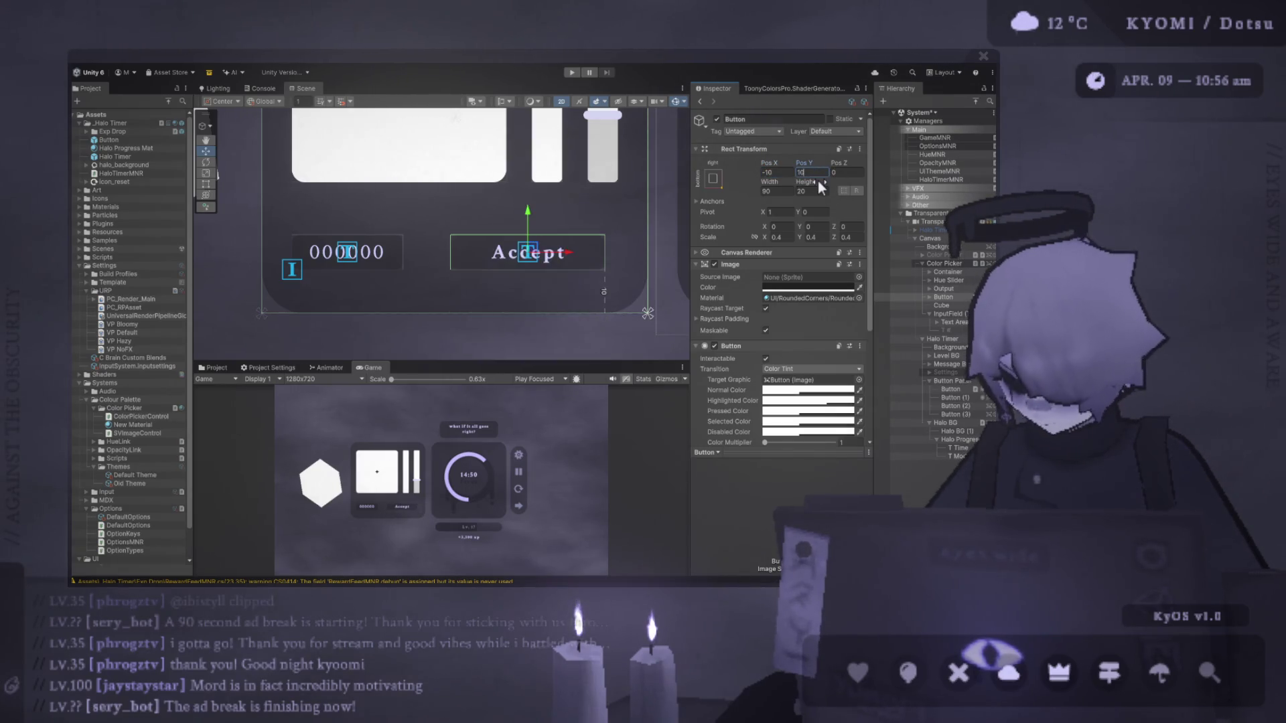
left_click(792, 172)
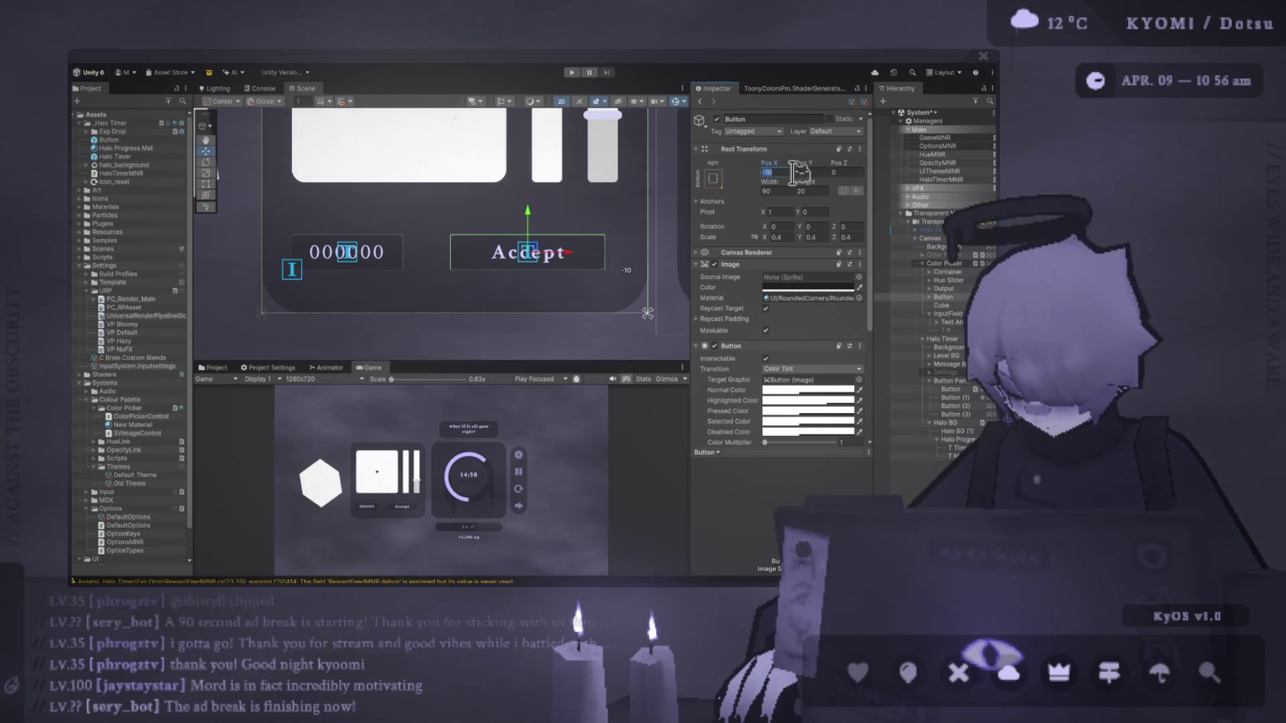
type("-7")
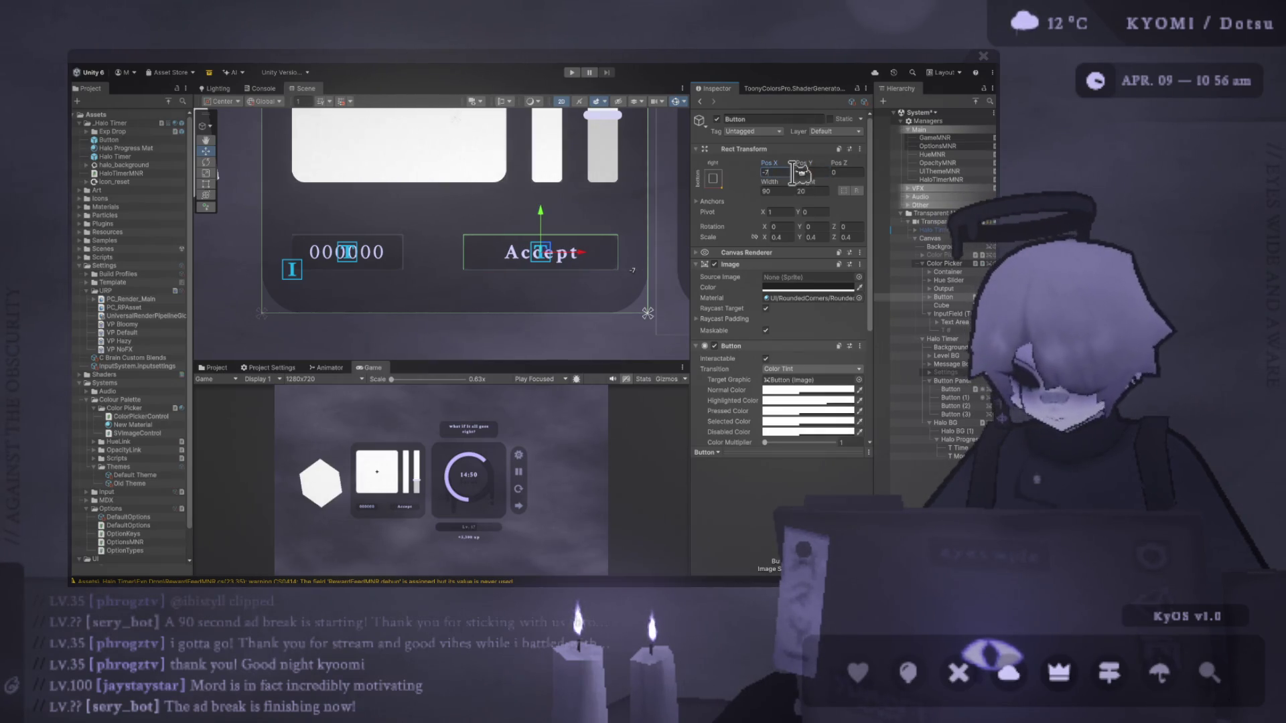
Set the 000000 hex input field's Pos X to 10.
left_click(362, 261)
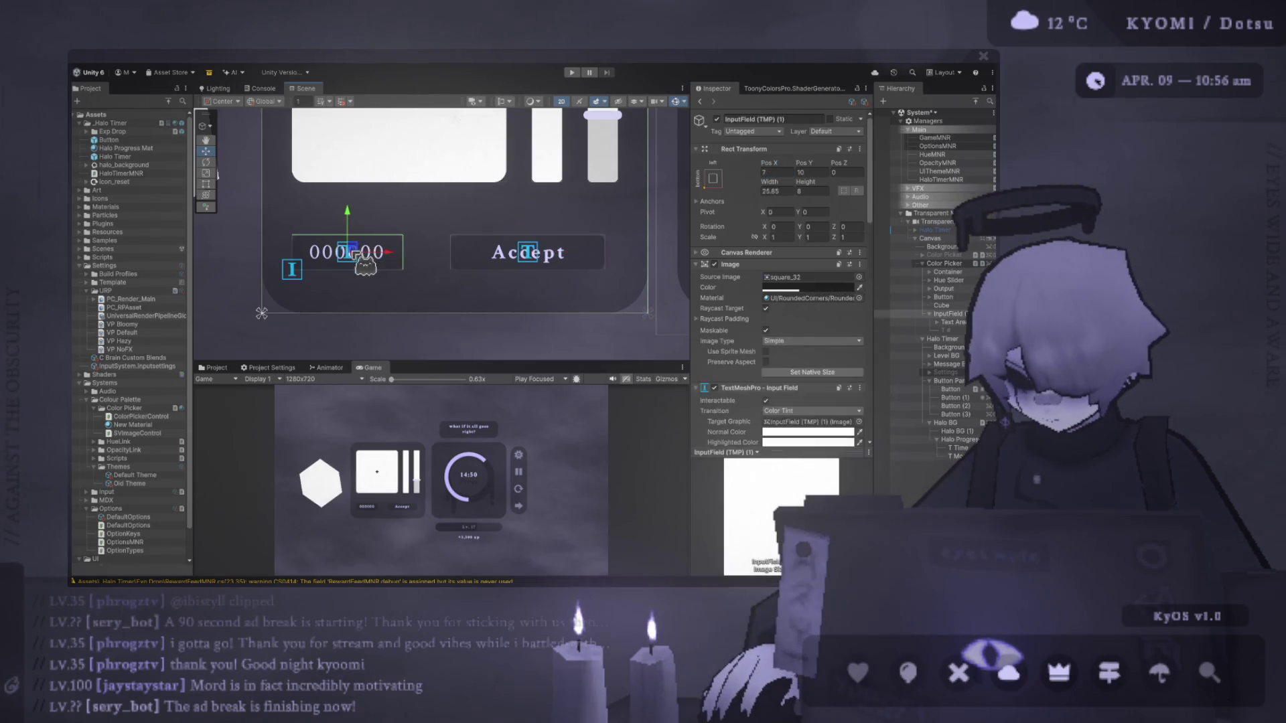
left_click(777, 172)
type("10")
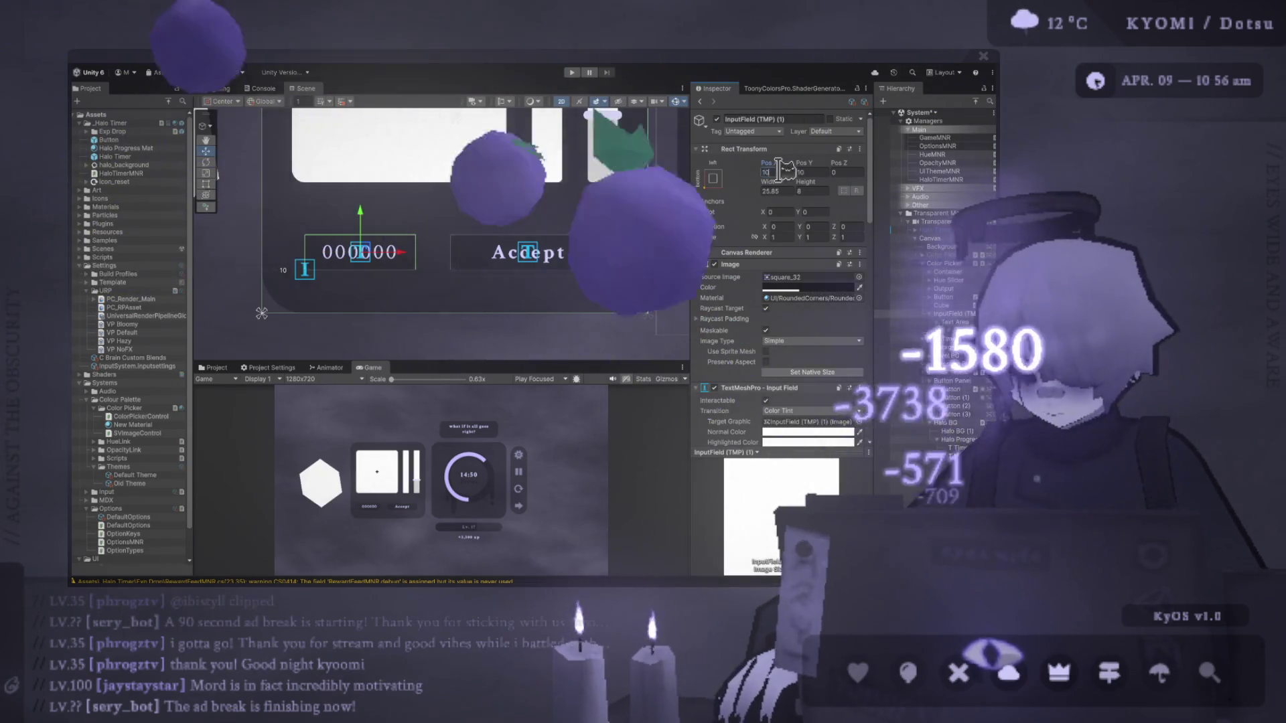
scroll(338, 285, "down", 1)
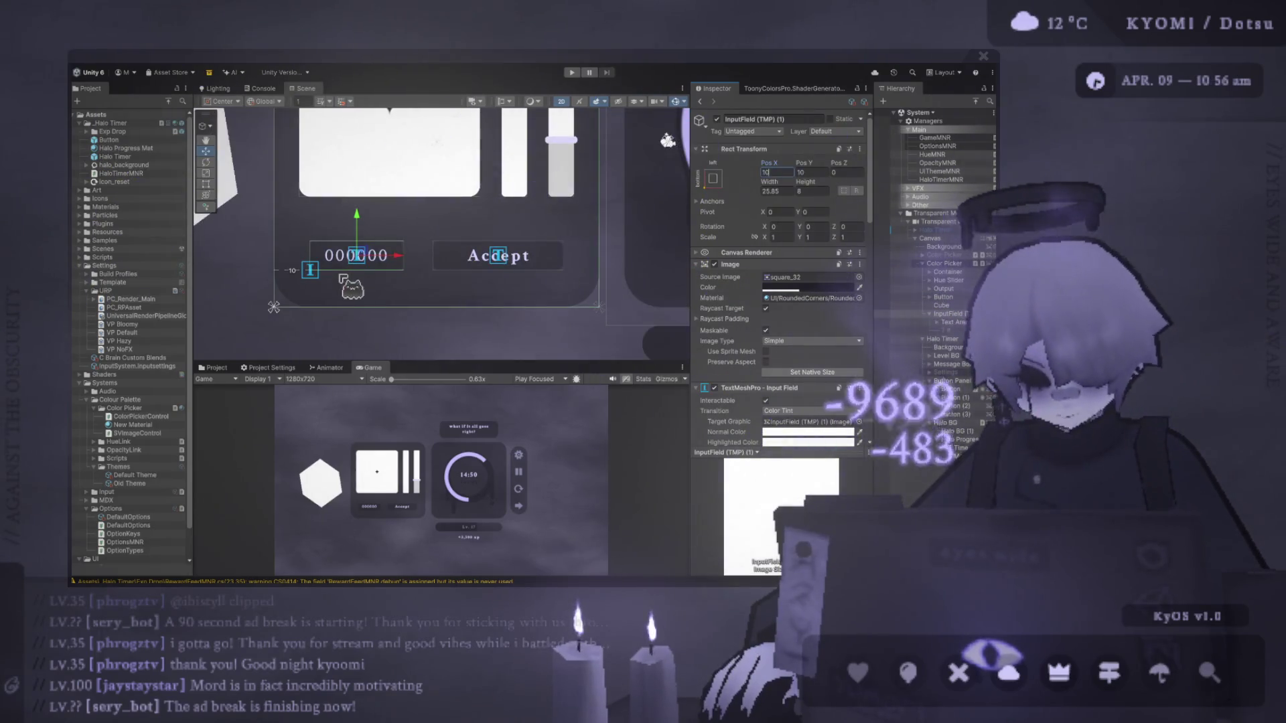
scroll(355, 265, "down", 2)
Enlarge the game preview to check the layout, then restore the Scene view.
left_click(387, 252)
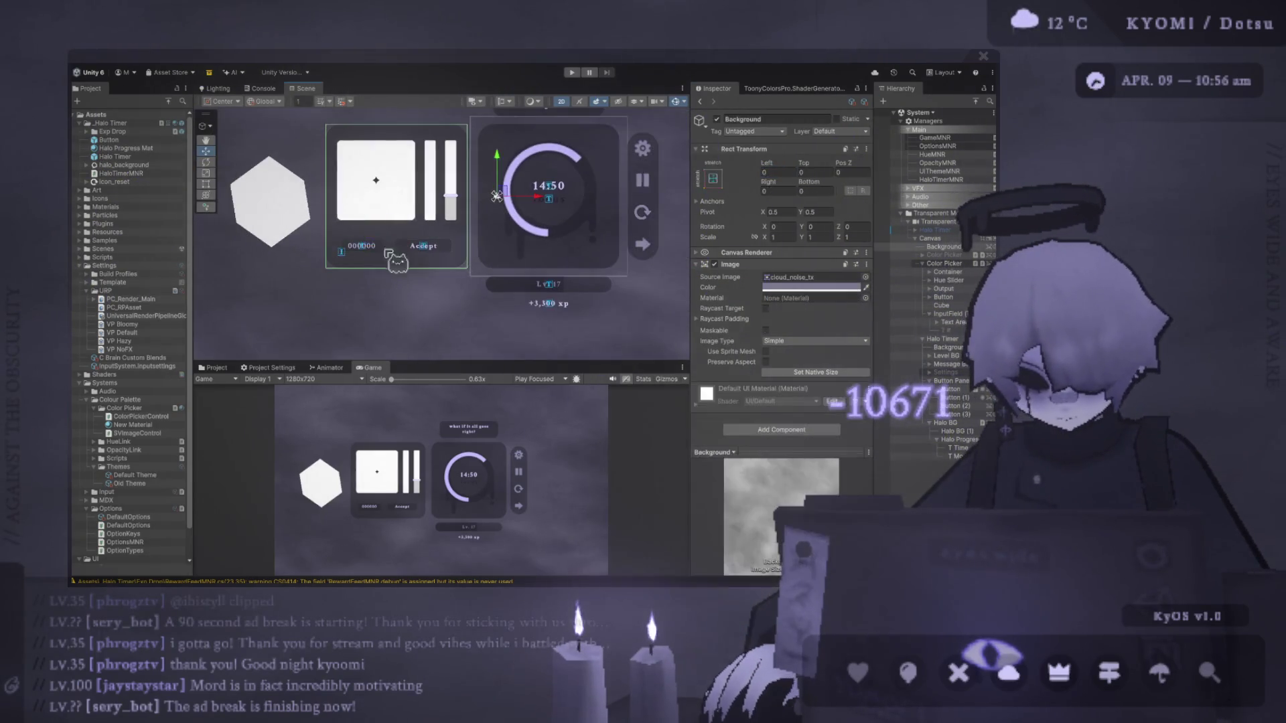
left_click_drag(440, 362, 424, 118)
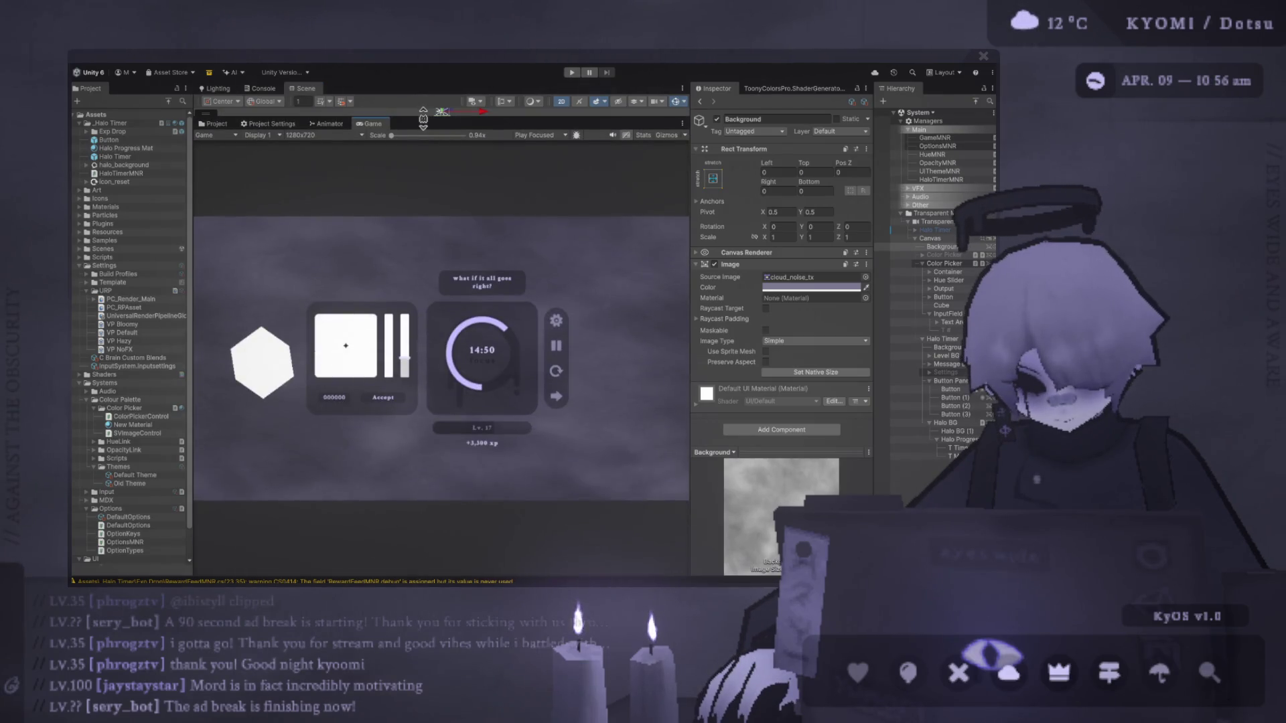
left_click_drag(423, 119, 424, 462)
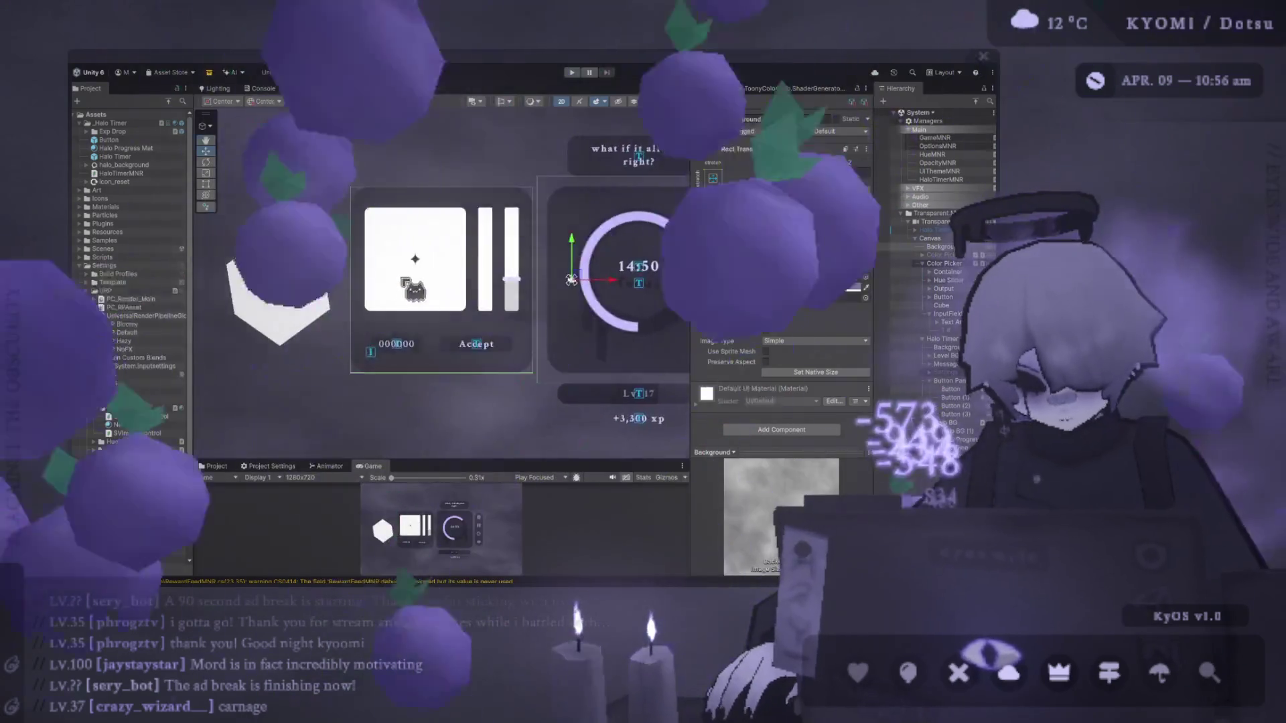
left_click(268, 288)
scroll(456, 282, "up", 3)
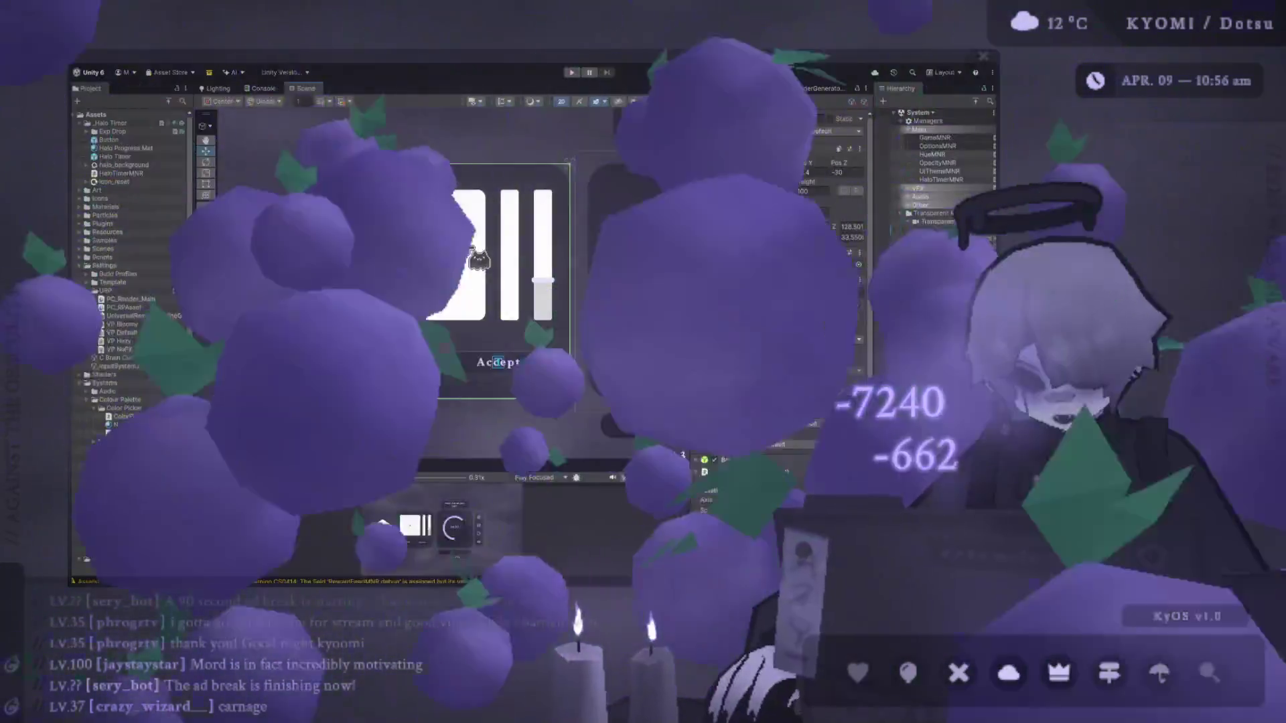
left_click(954, 280)
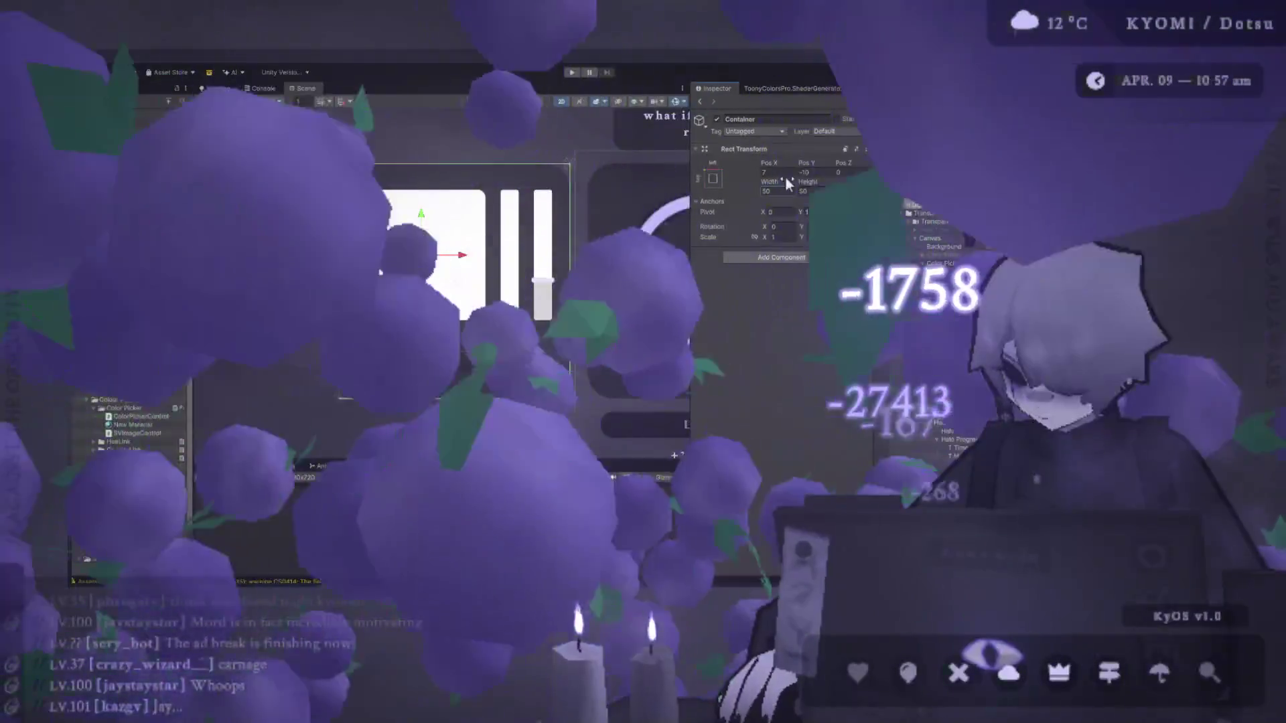
Set the Container's Pos X to 10 and the Hue Slider's Pos X to -10.
double_click(776, 172)
type("10")
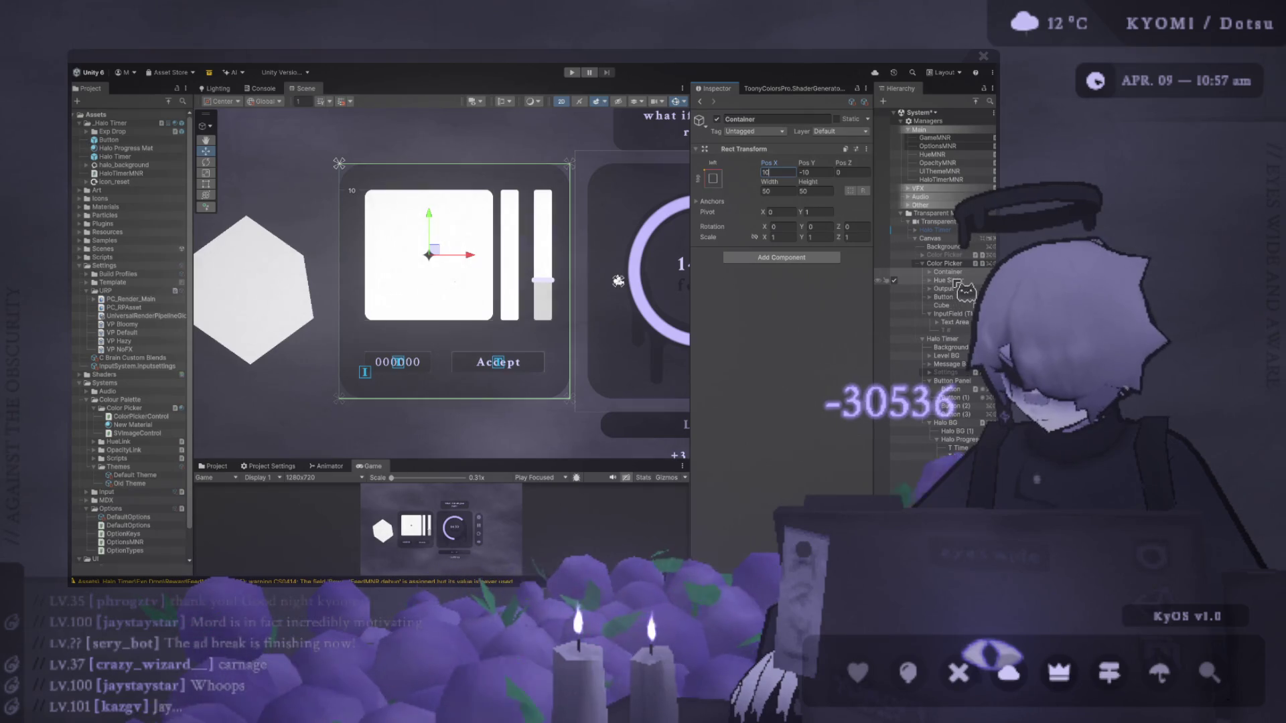
left_click(948, 280)
left_click(787, 173)
type("-10")
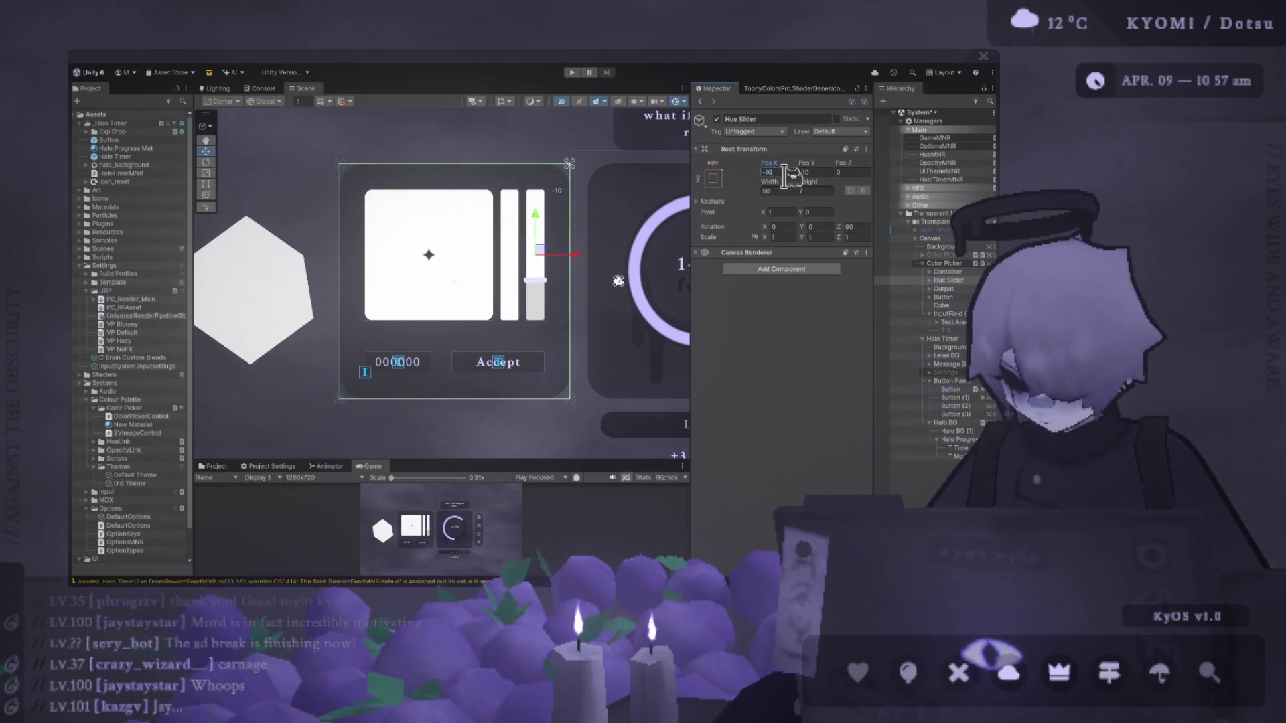
key("Return")
Select the 000000 hex input field and enlarge the game preview to check the result.
scroll(566, 280, "down", 3)
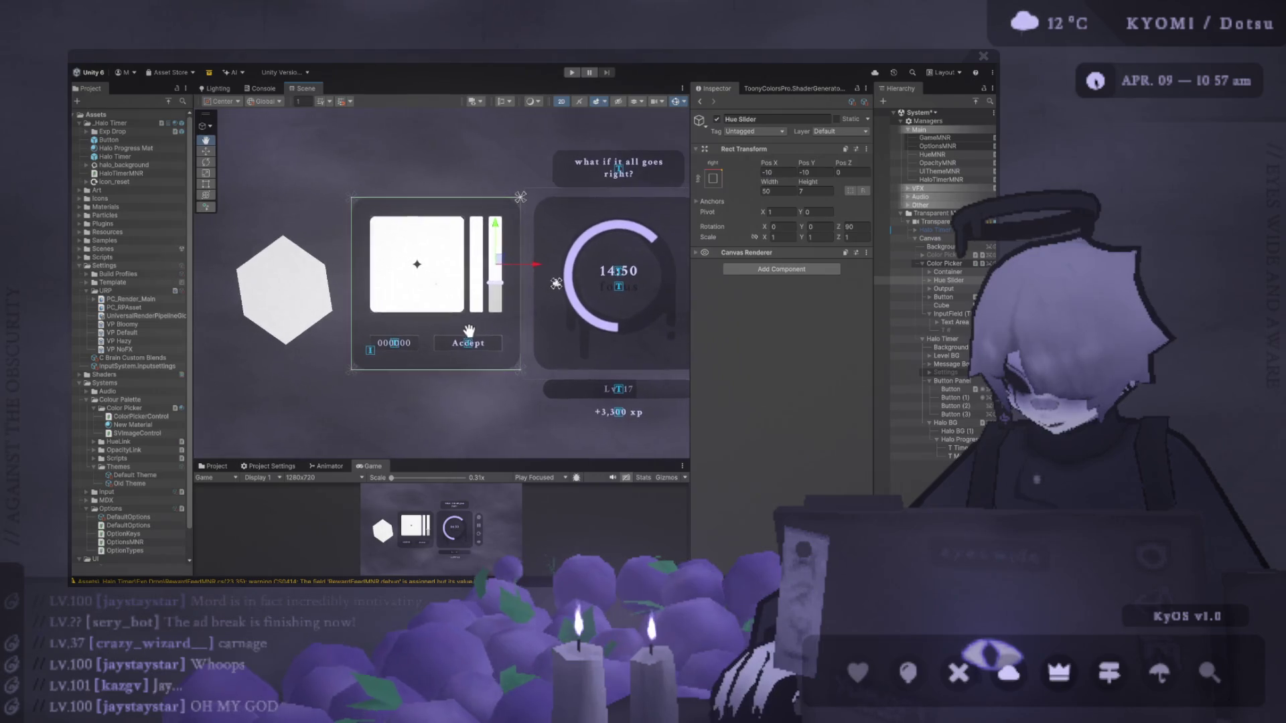
scroll(429, 285, "up", 5)
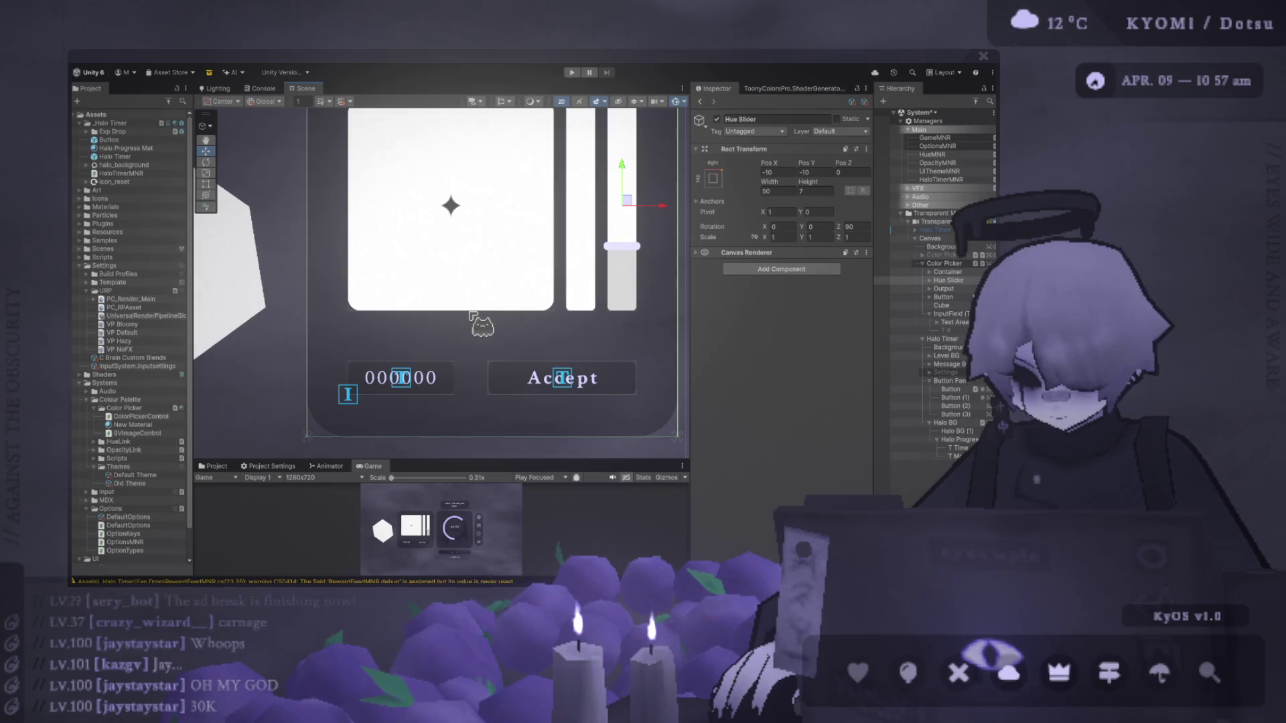
left_click(406, 381)
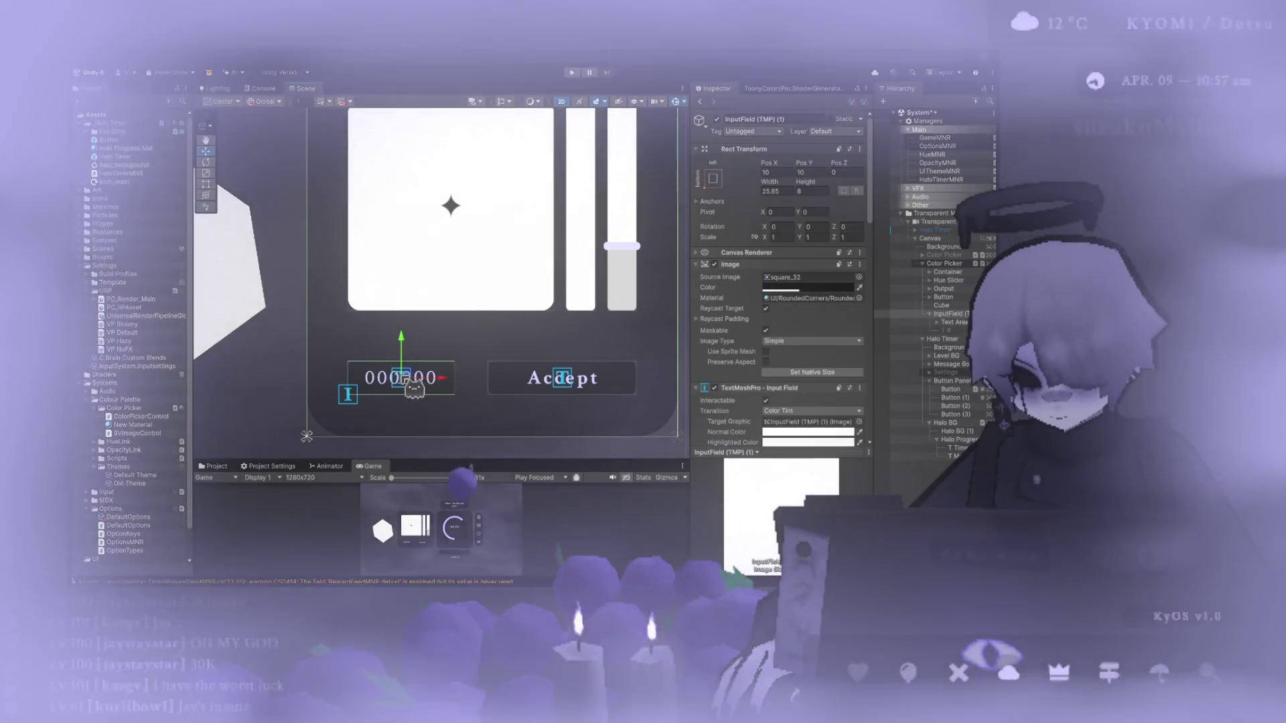
scroll(469, 395, "down", 3)
mouse_move(548, 462)
left_mouse_down()
mouse_move(511, 144)
mouse_move(510, 381)
left_mouse_up()
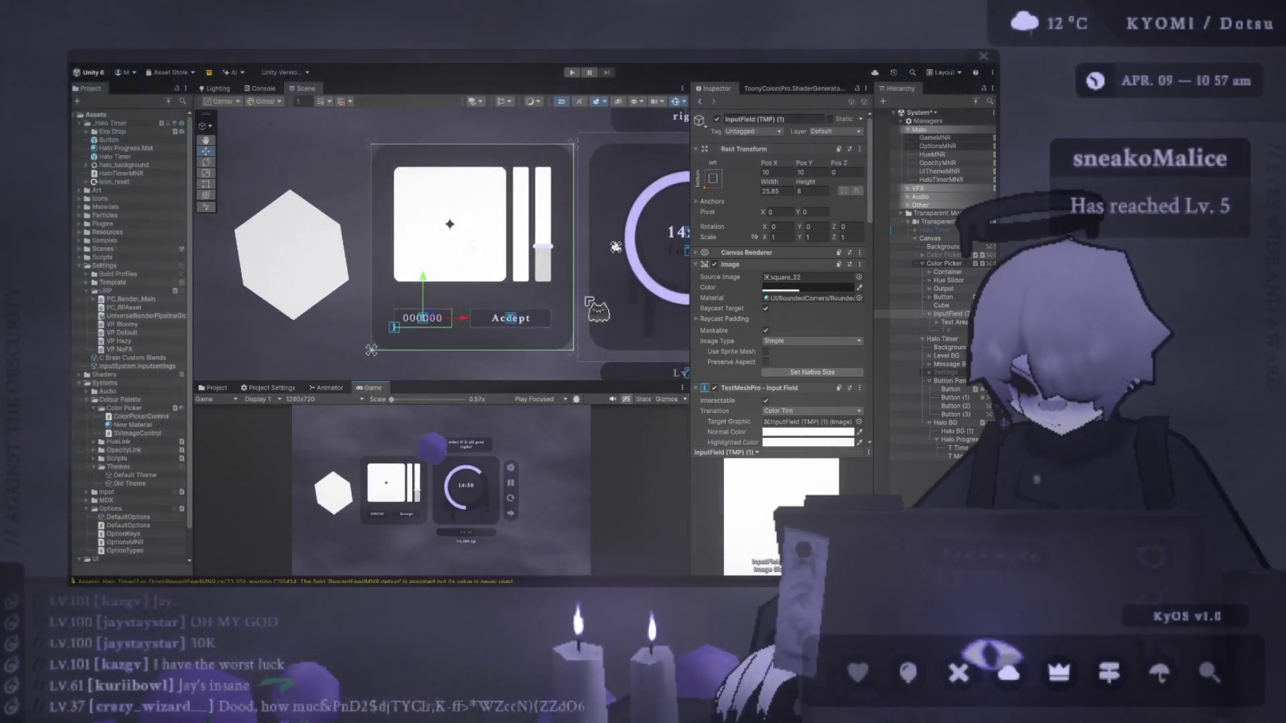
Set the hex input field's Pos X to 13.
double_click(771, 172)
type("12")
key("BackSpace")
type("3")
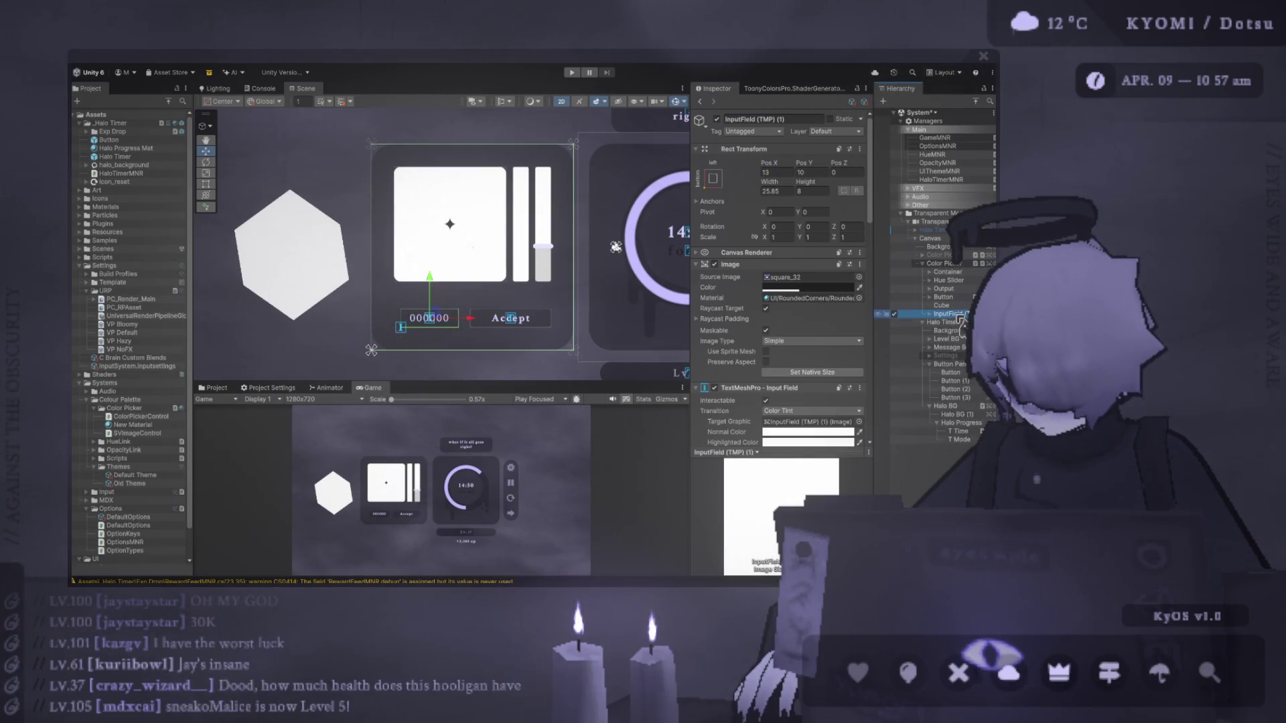
Rename InputField (TMP) (1) to 'Hex OInput' in the Hierarchy.
key("F2")
type("Hex Oinpu")
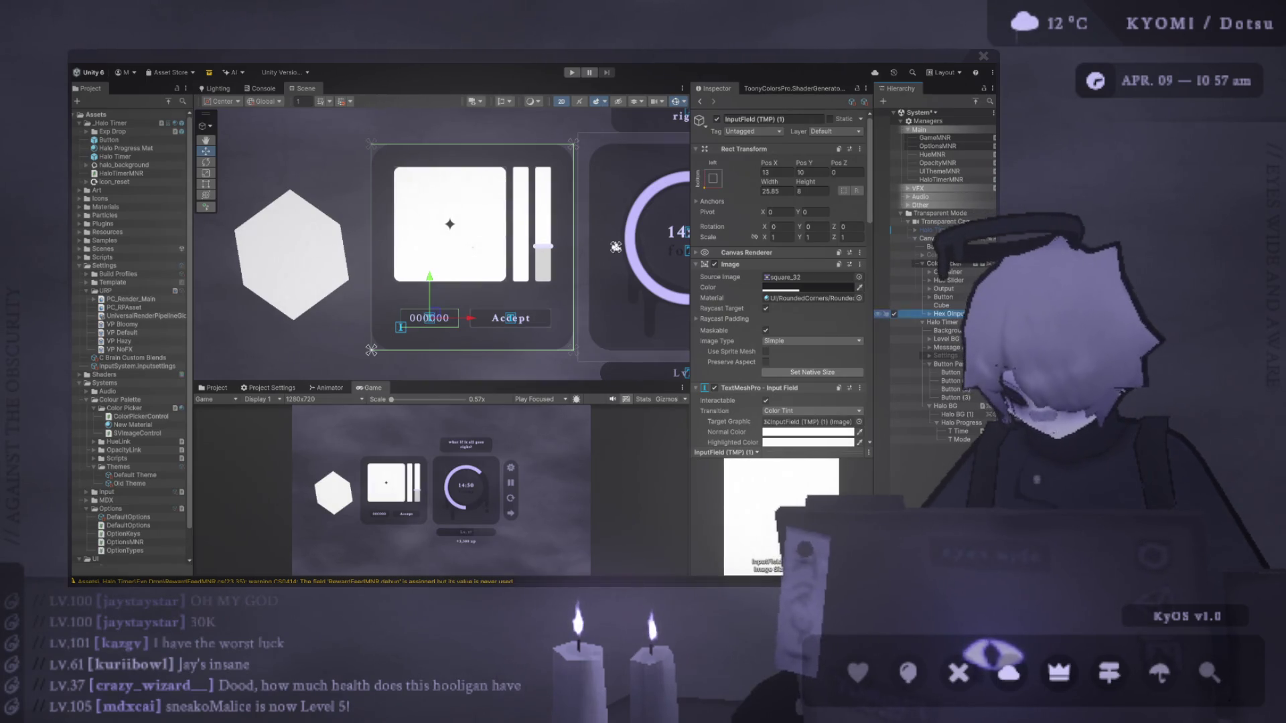
type("Output")
key("Return")
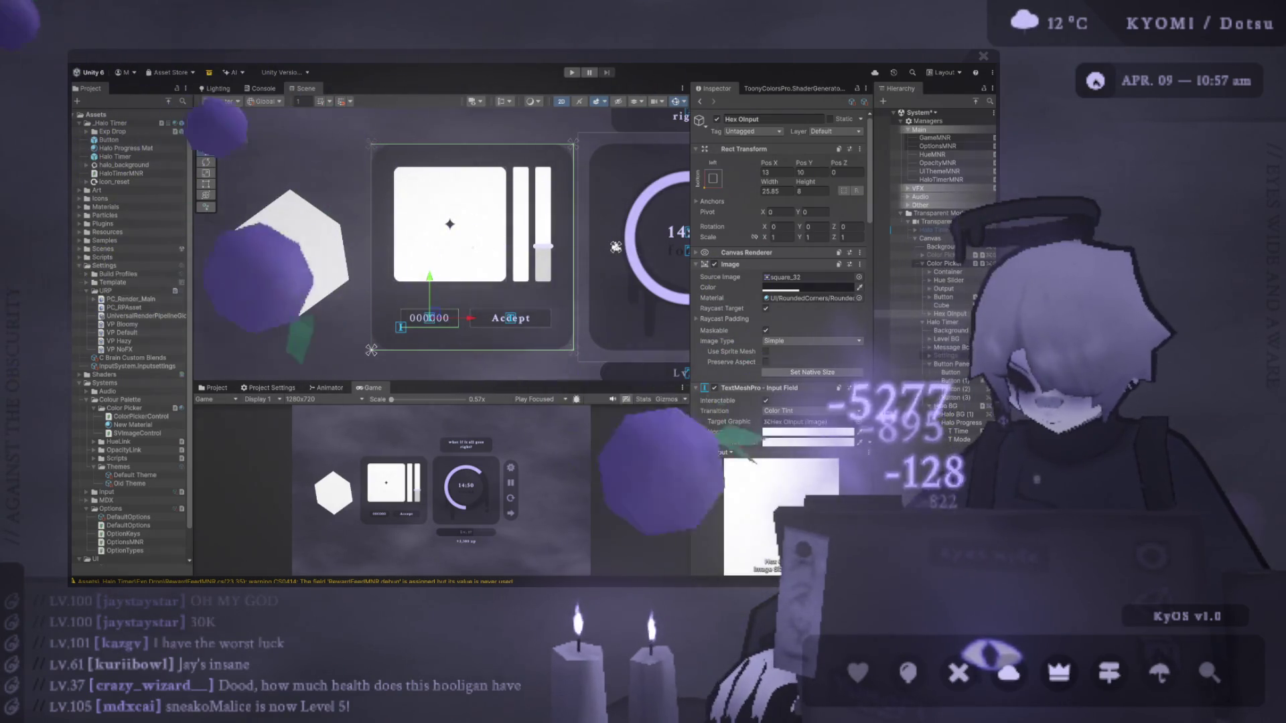
left_click(944, 314)
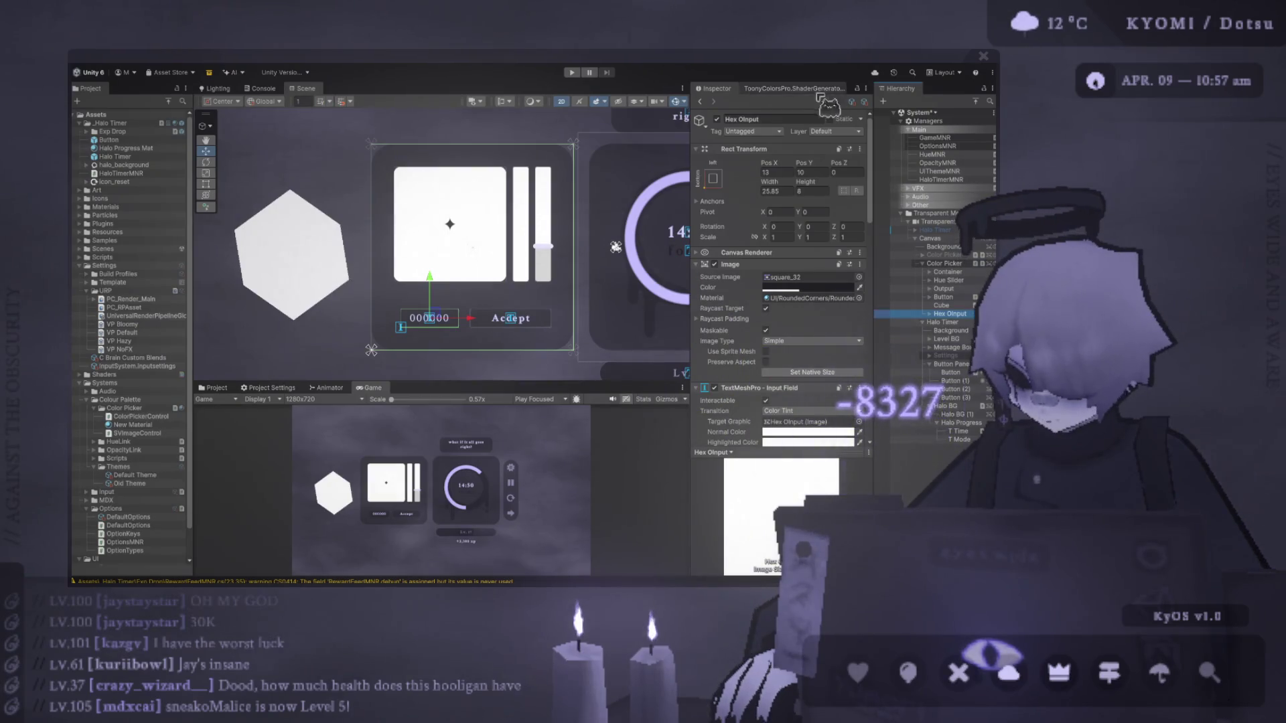
left_click(938, 322)
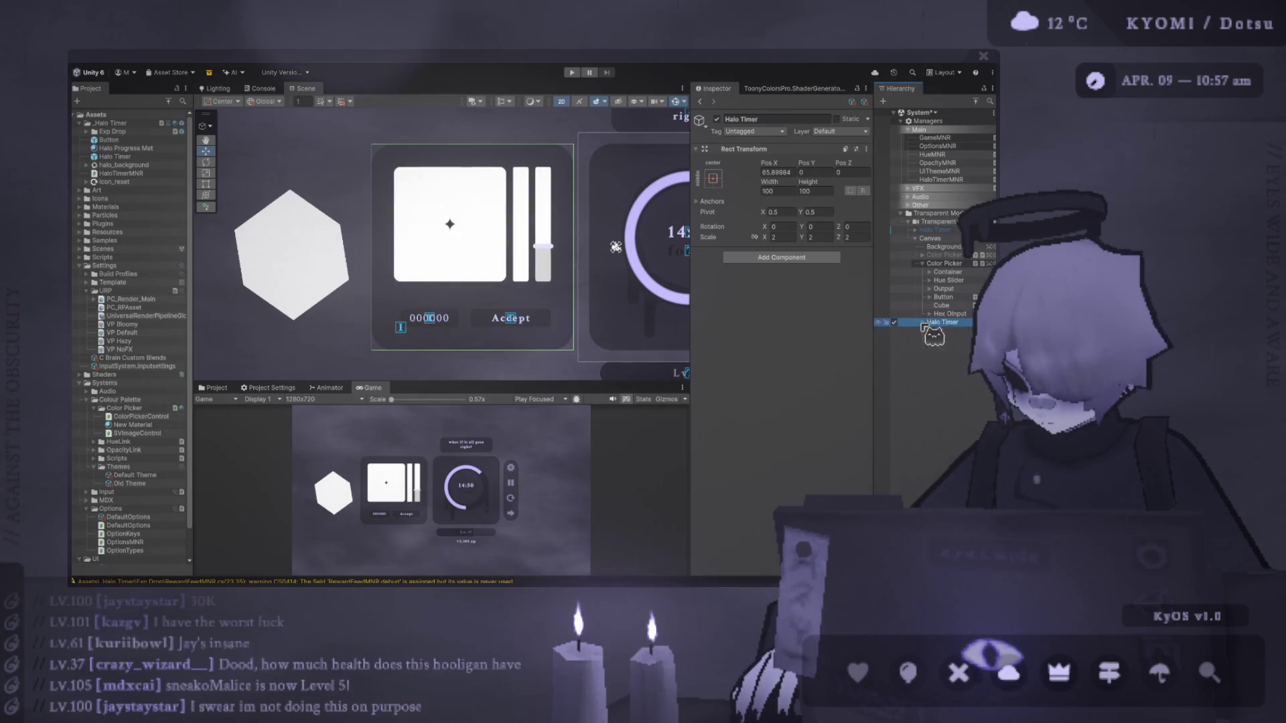
left_click(944, 296)
Nudge the Accept button slightly left, then zoom and enlarge the game preview.
left_click_drag(775, 173, 769, 174)
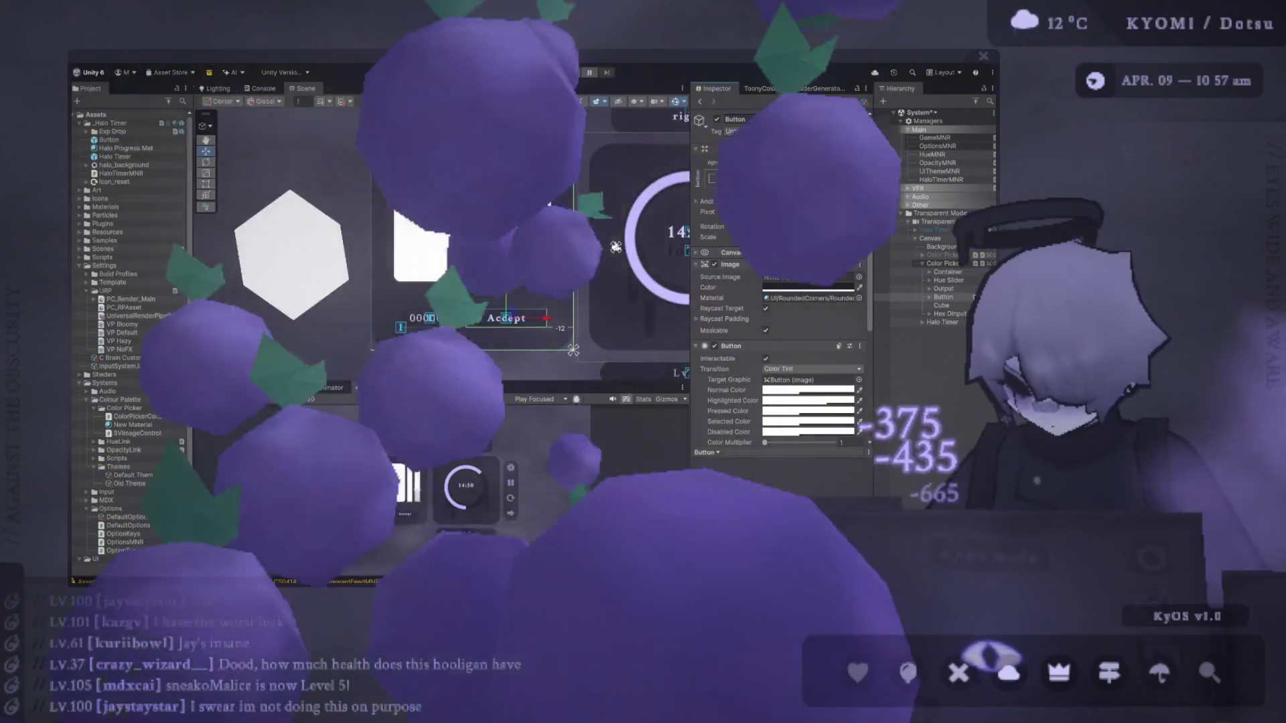
left_click(429, 318)
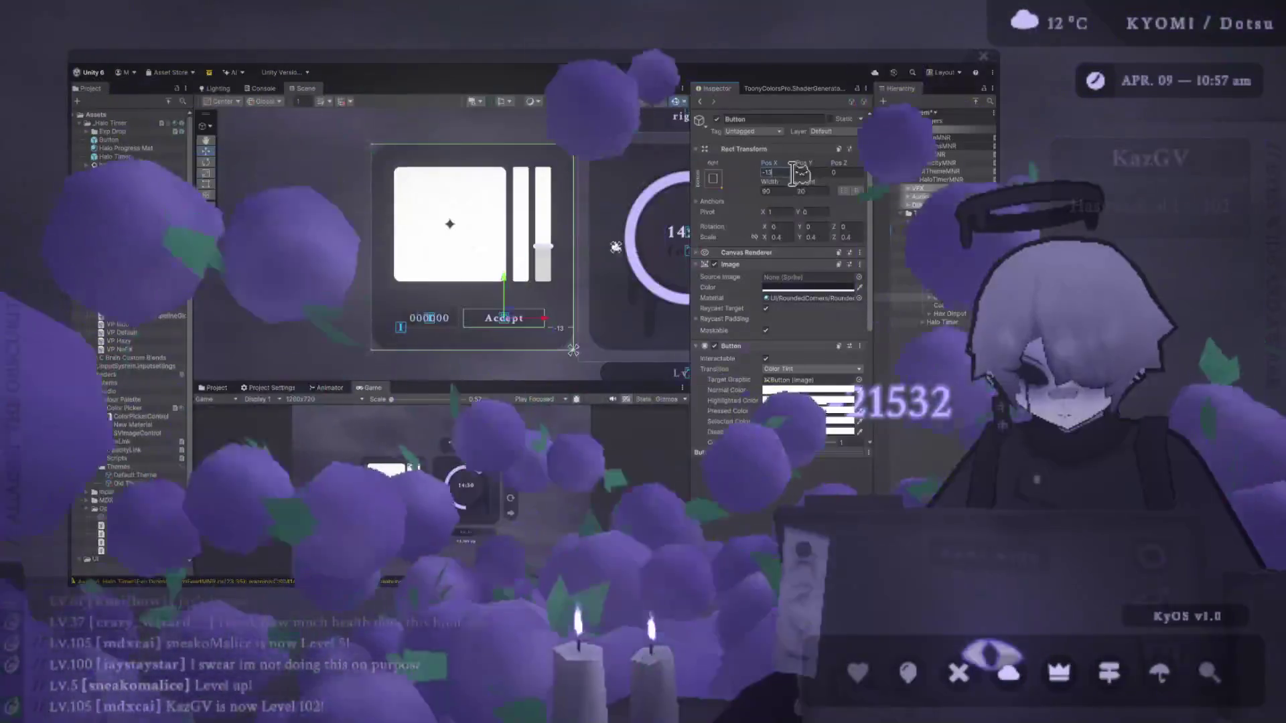
scroll(544, 352, "up", 3)
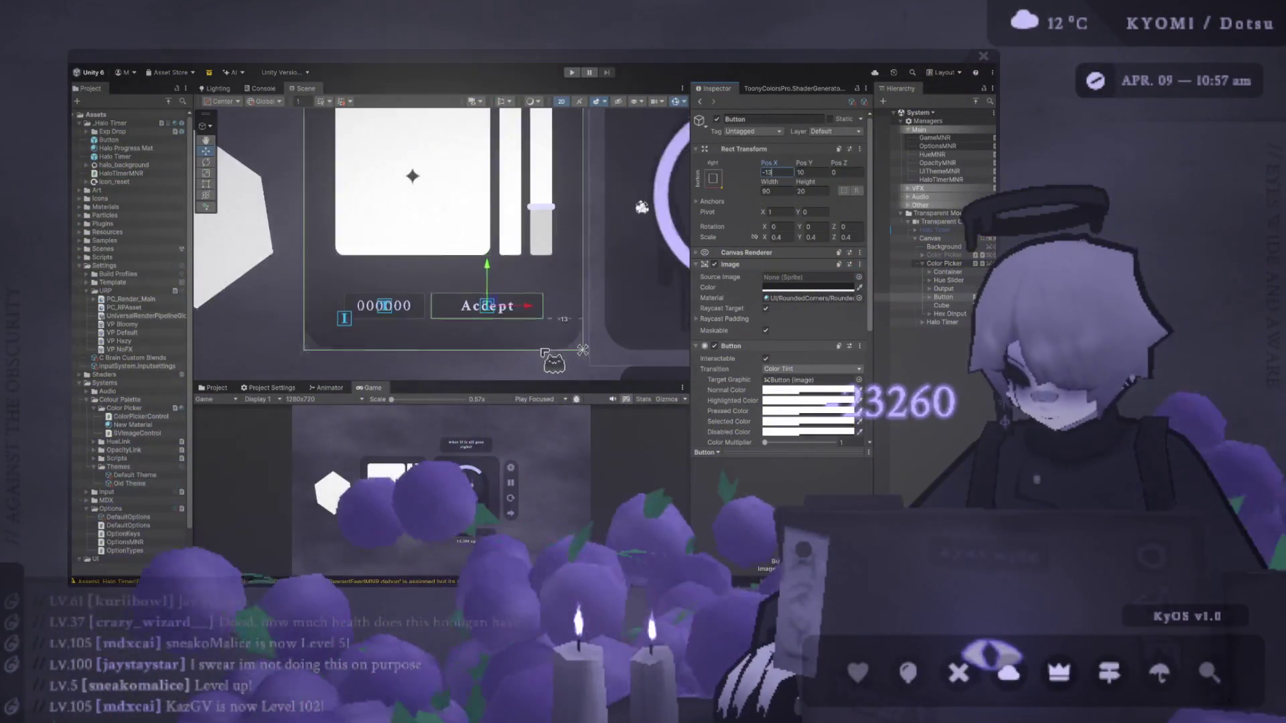
mouse_move(504, 382)
left_mouse_down()
mouse_move(504, 156)
mouse_move(516, 248)
mouse_move(609, 314)
mouse_move(661, 292)
left_mouse_up()
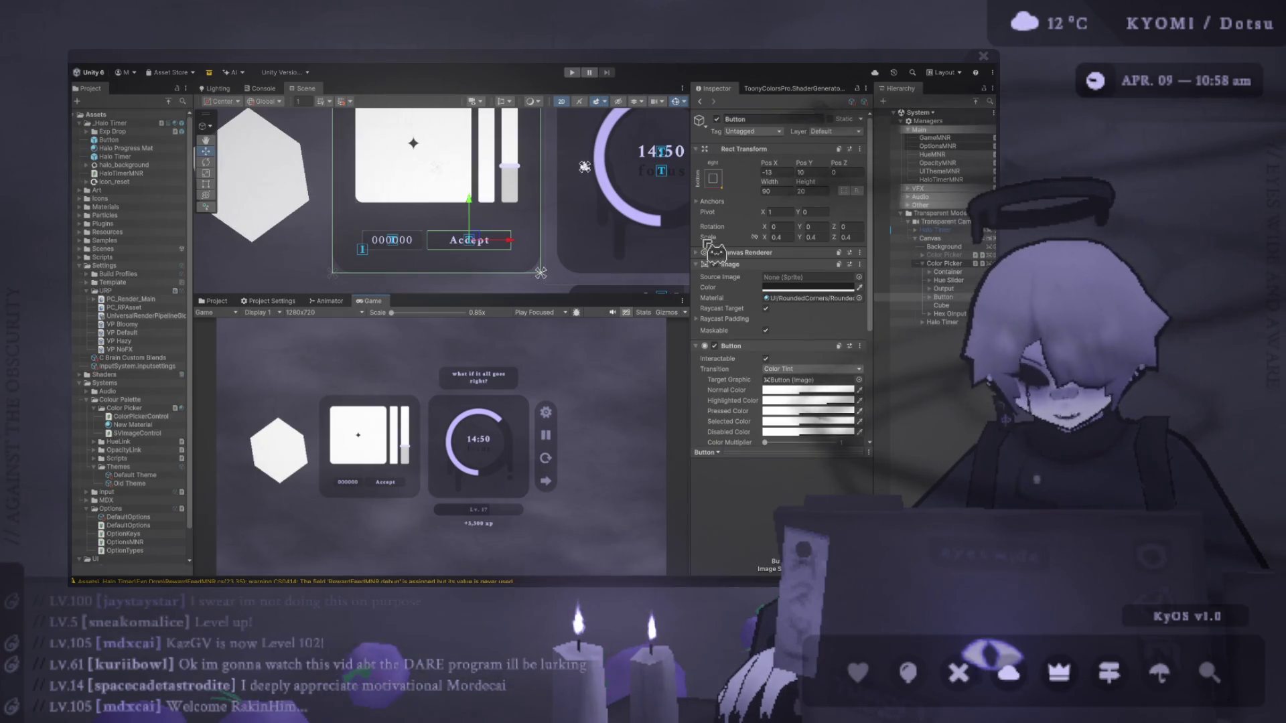
Move the hex input object above Cube and rename it 'Hex Input'.
mouse_move(545, 295)
left_mouse_down()
mouse_move(545, 138)
mouse_move(545, 366)
left_mouse_up()
left_click(944, 289)
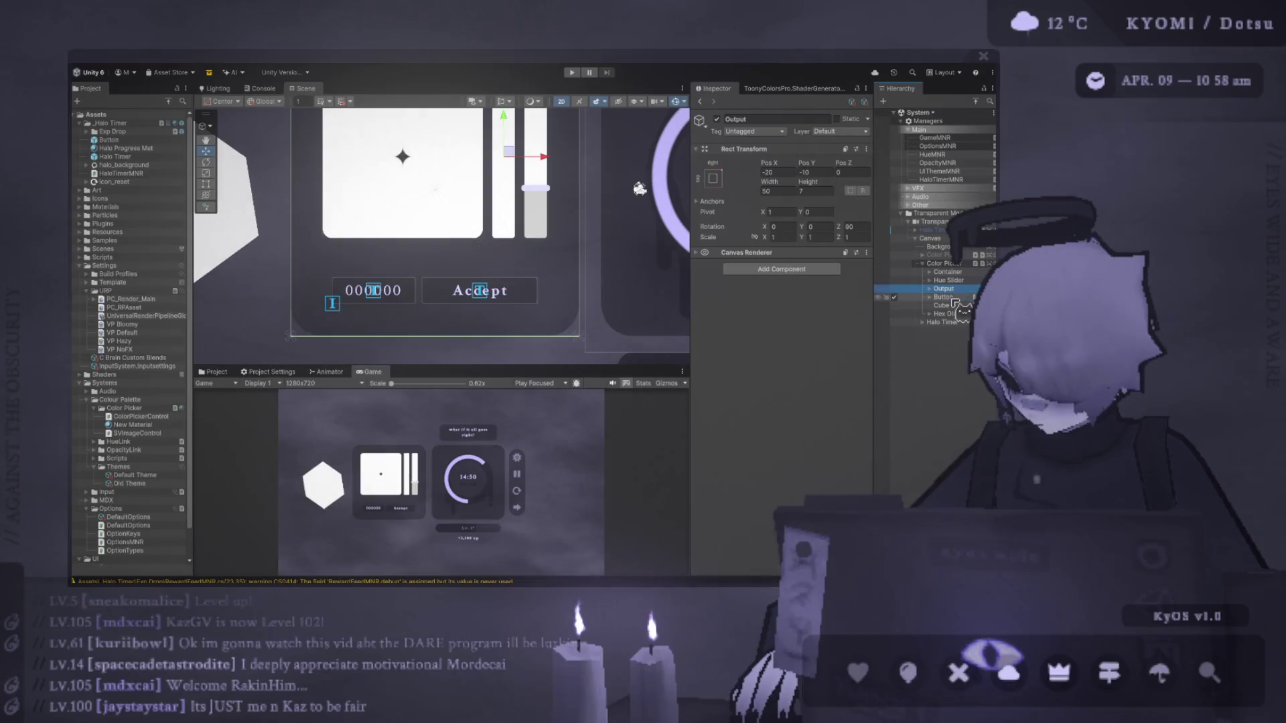
left_click(954, 298)
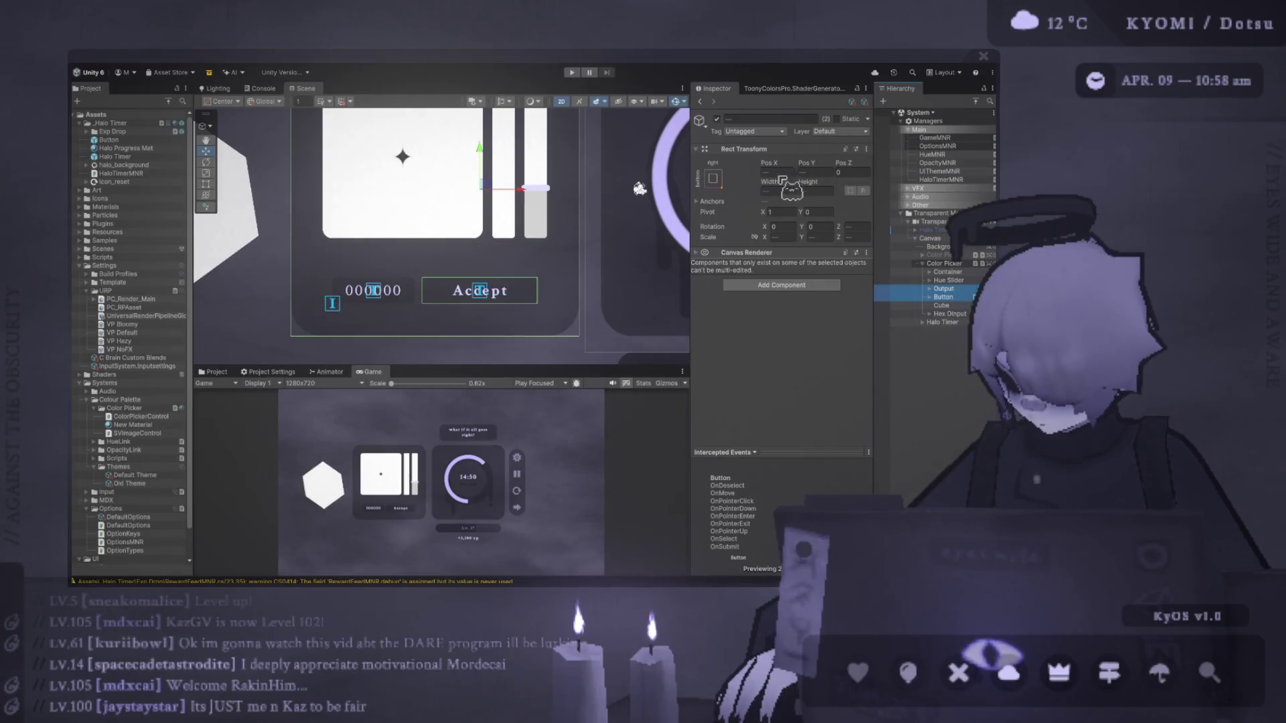
left_click(946, 305)
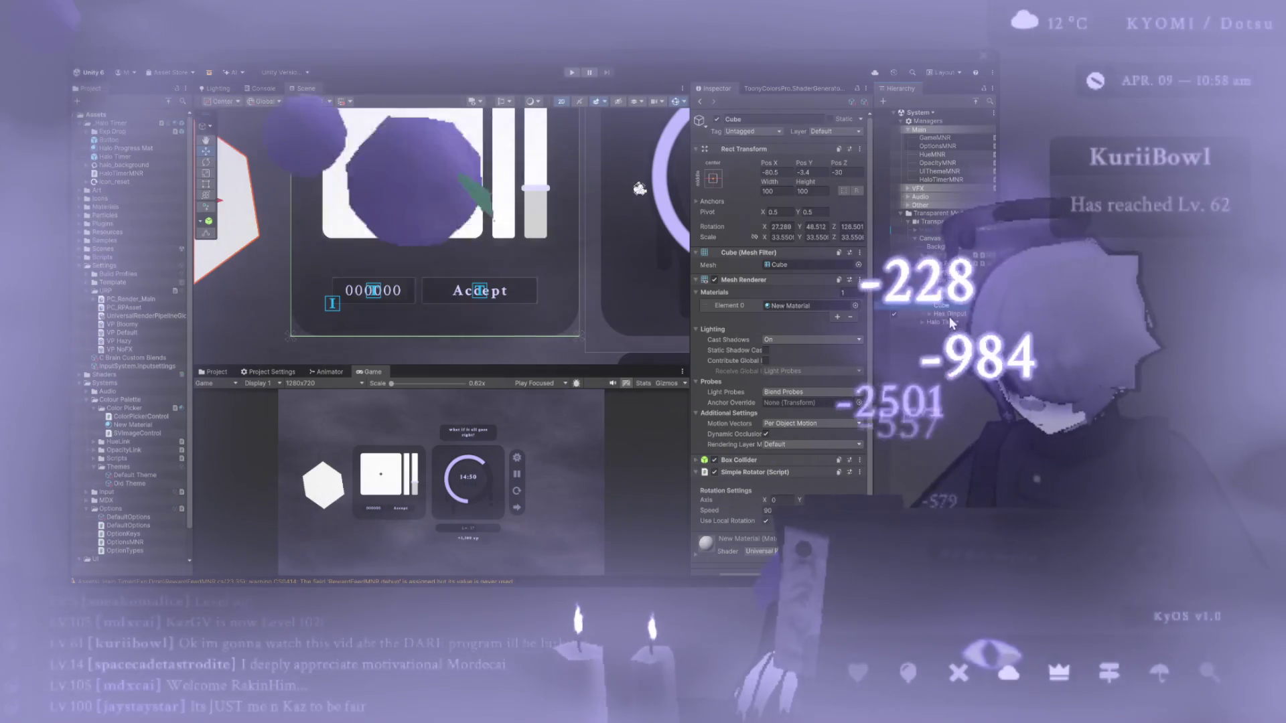
left_click_drag(950, 315, 954, 305)
left_click(958, 306)
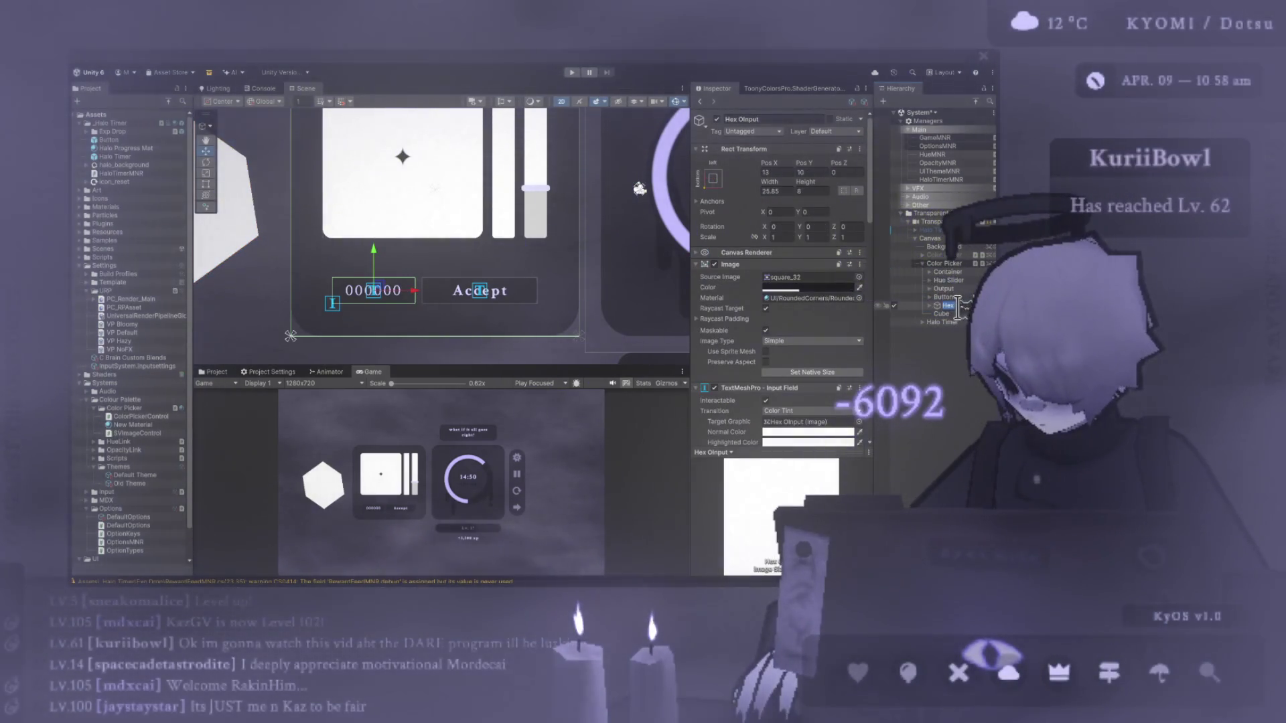
type("Hex Input")
key("Return")
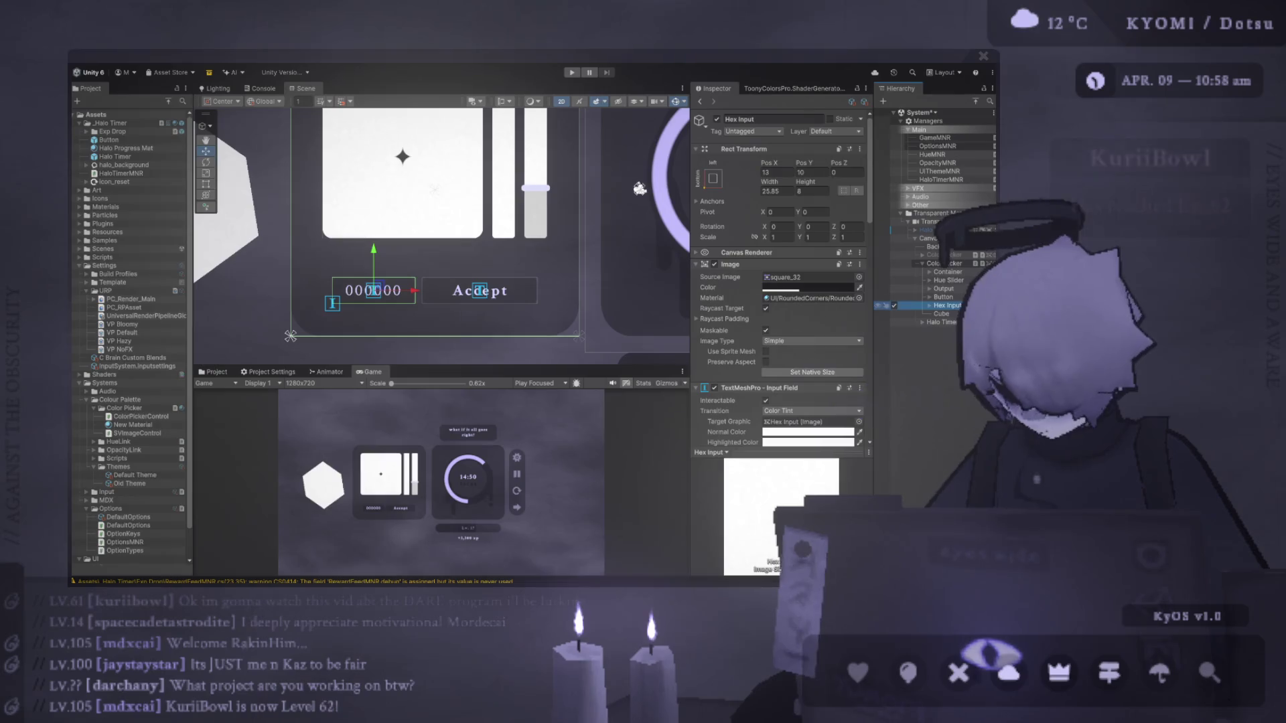
Rename Button to 'Accept Button' and Output to 'Color Display'.
left_click(942, 296)
left_click(945, 296)
type("Accep")
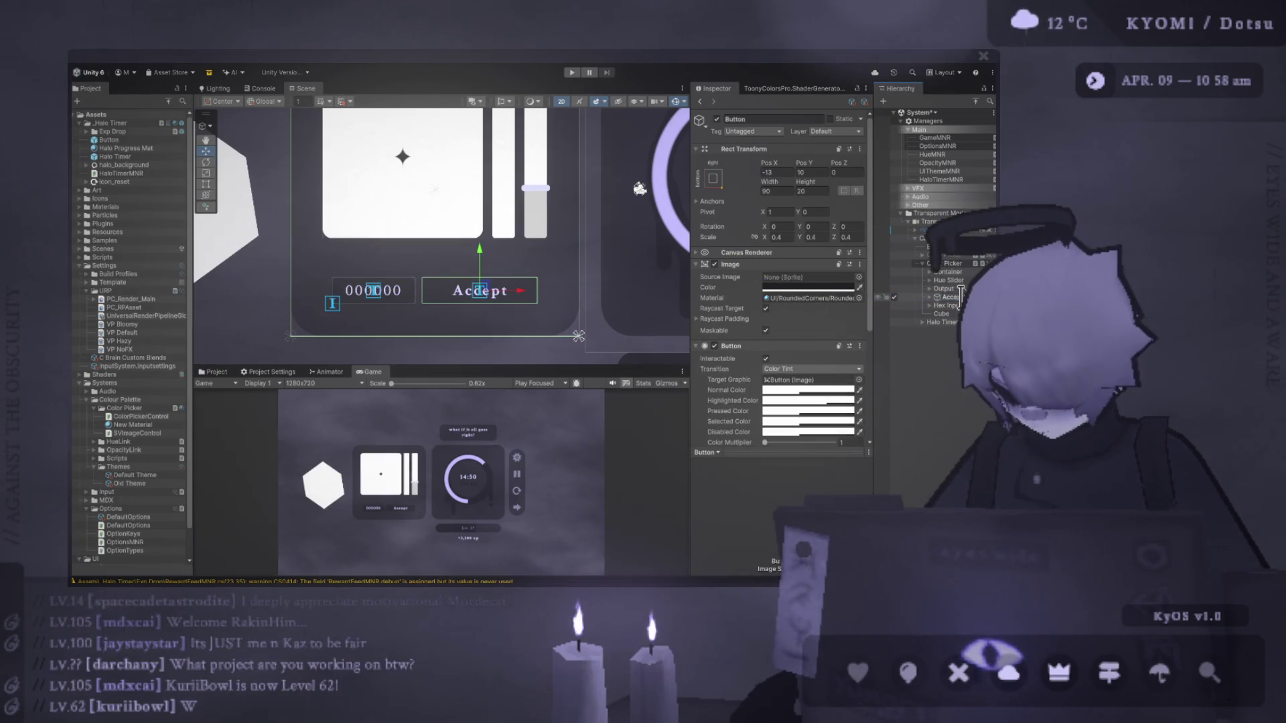
type("t Button")
key("Return")
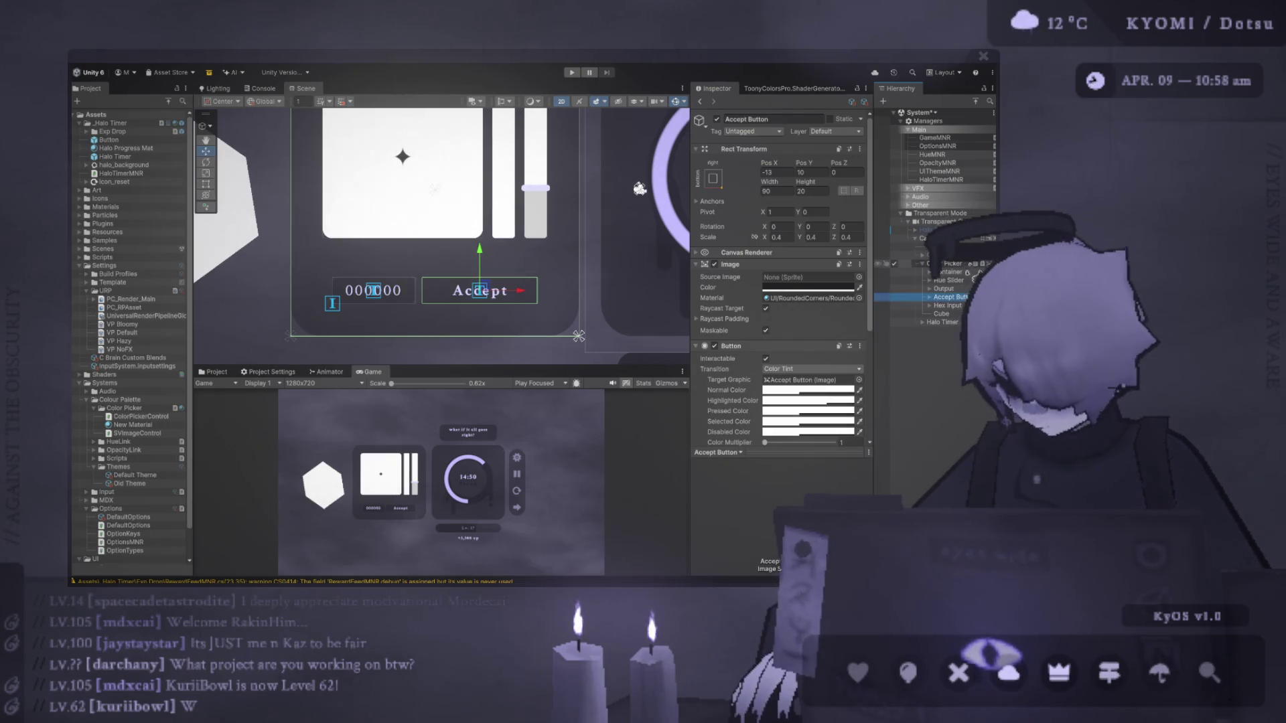
key("Up")
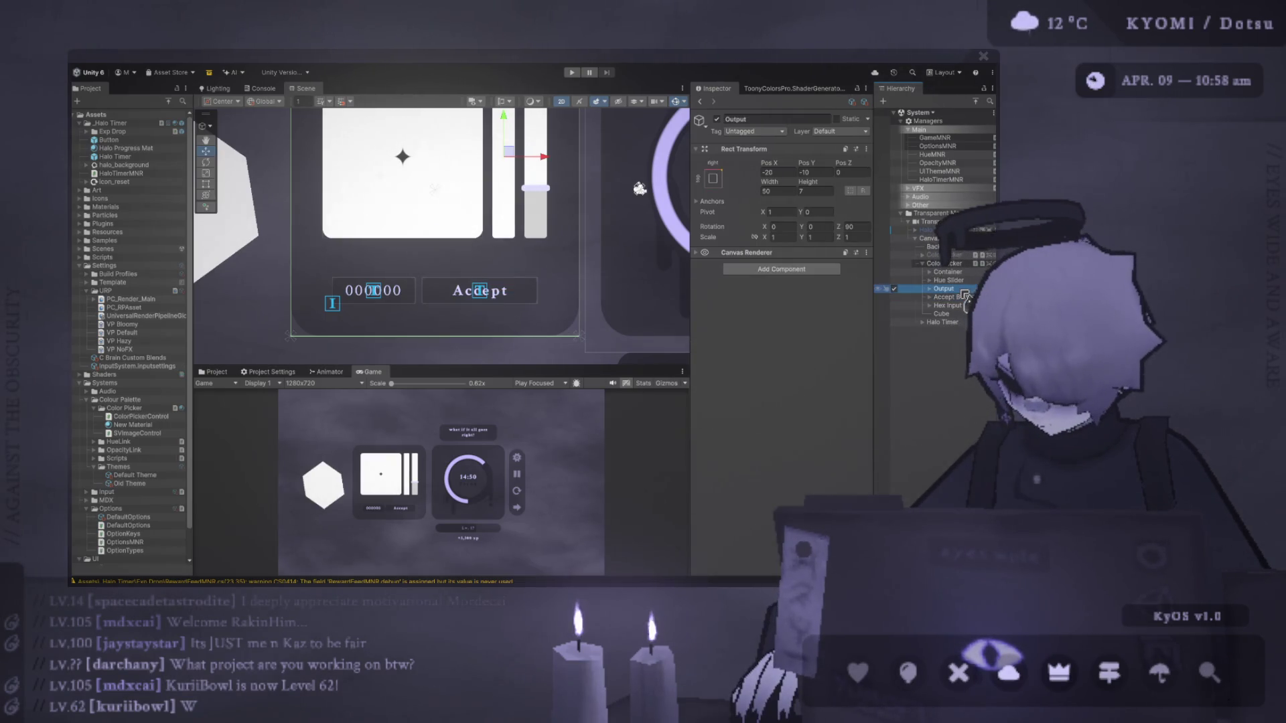
left_click(952, 288)
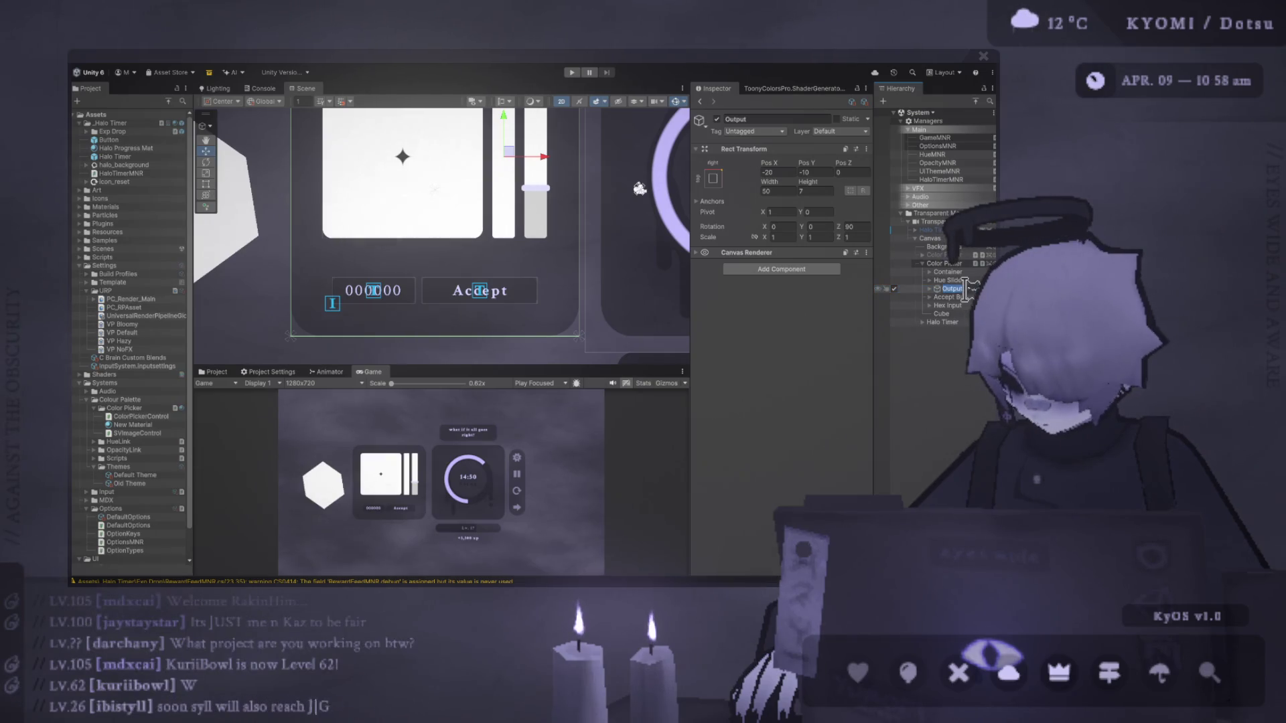
type("Color Display")
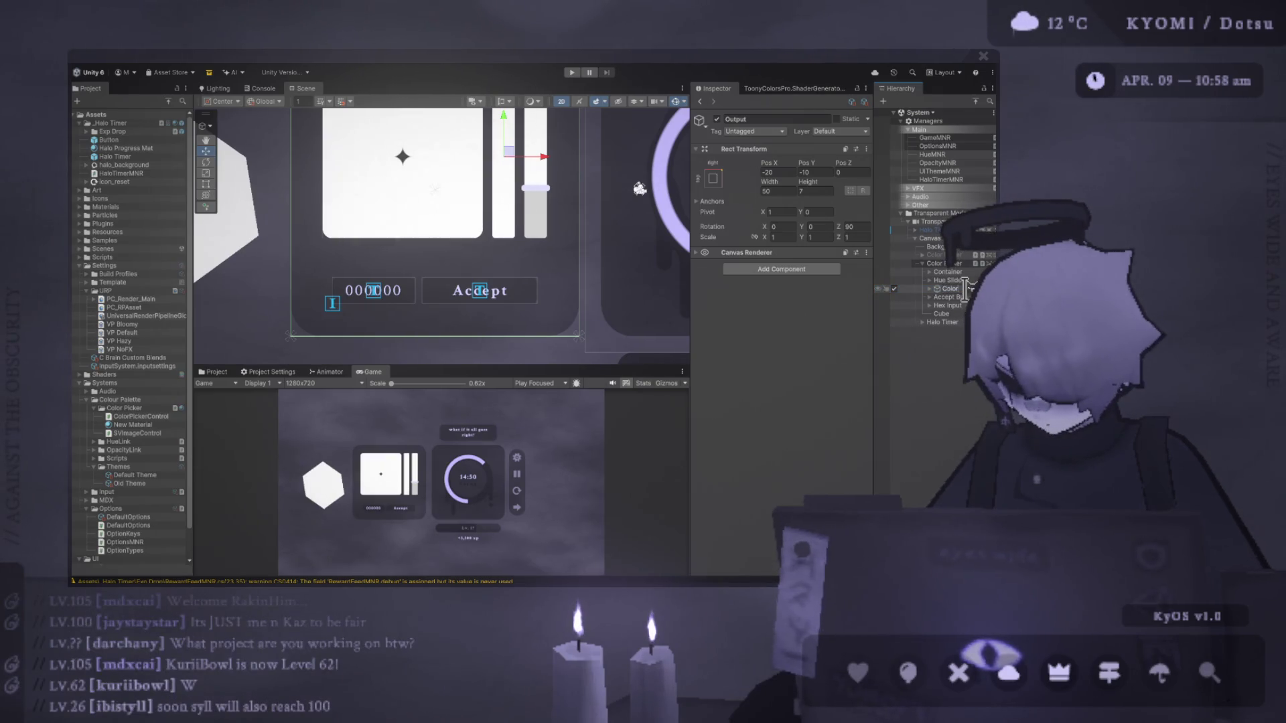
key("Return")
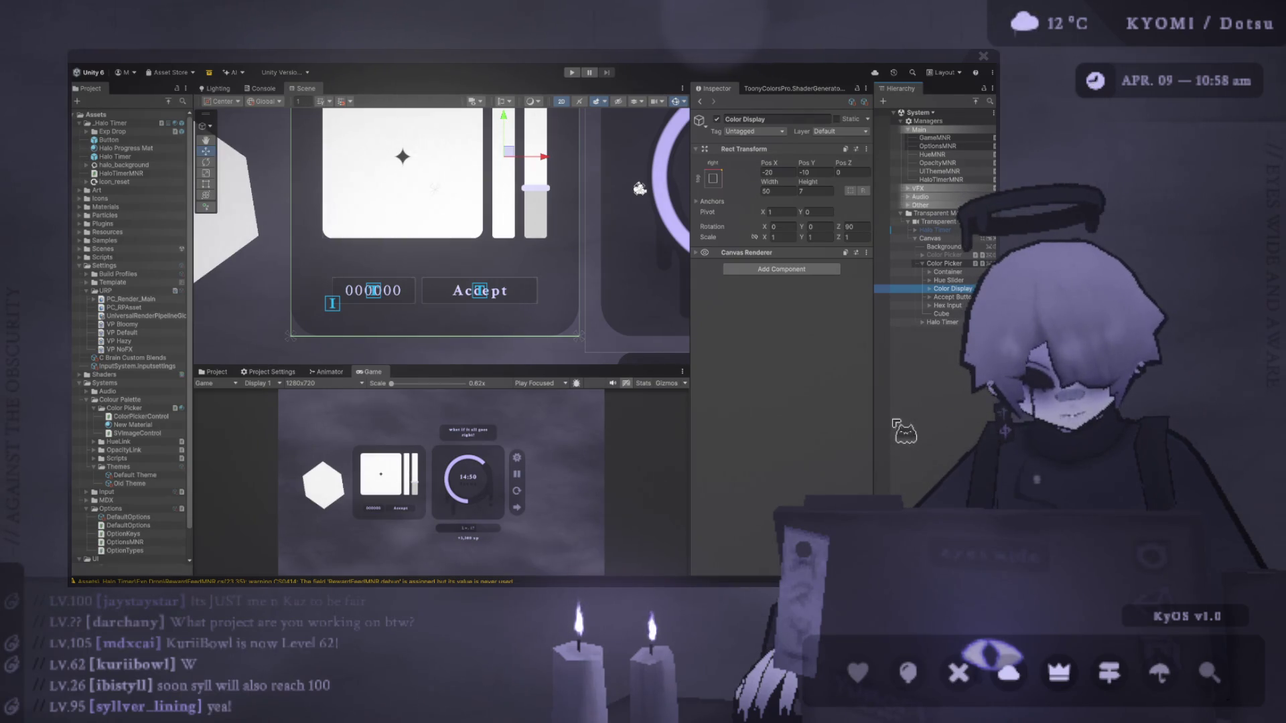
scroll(469, 214, "down", 3)
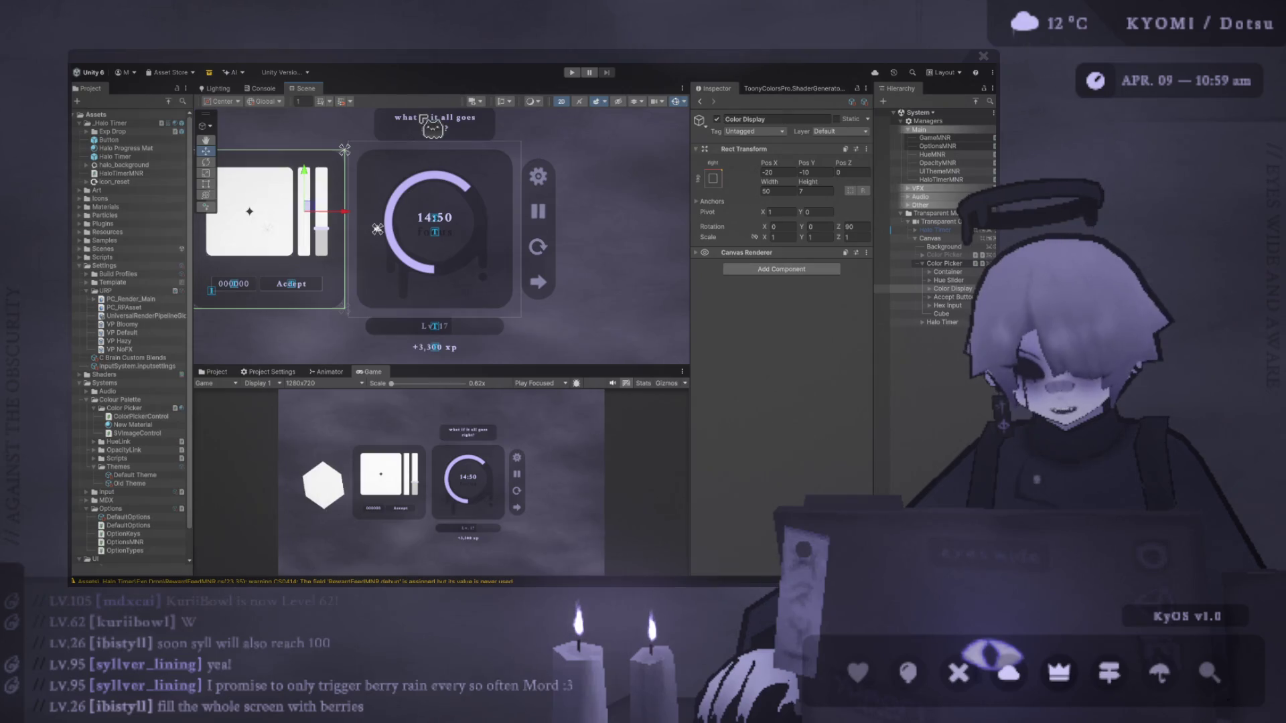
key("q")
left_click_drag(406, 200, 456, 215)
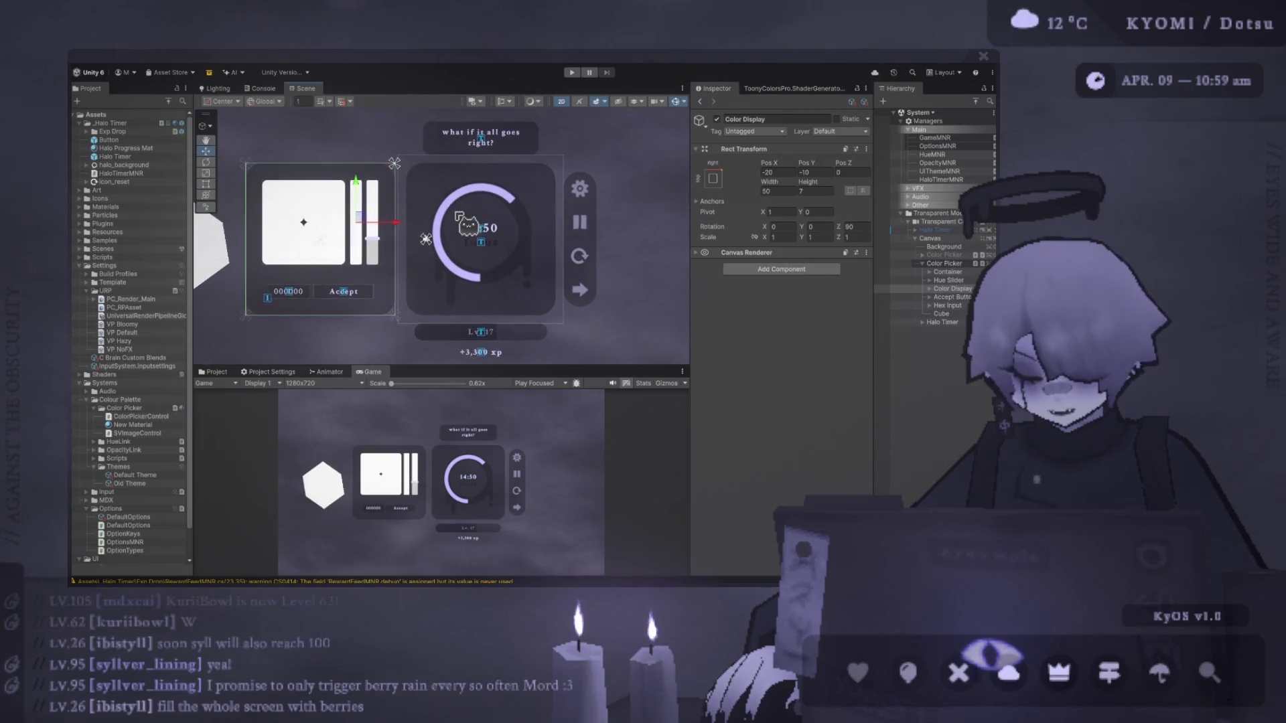
scroll(527, 345, "up", 3)
scroll(526, 345, "up", 5)
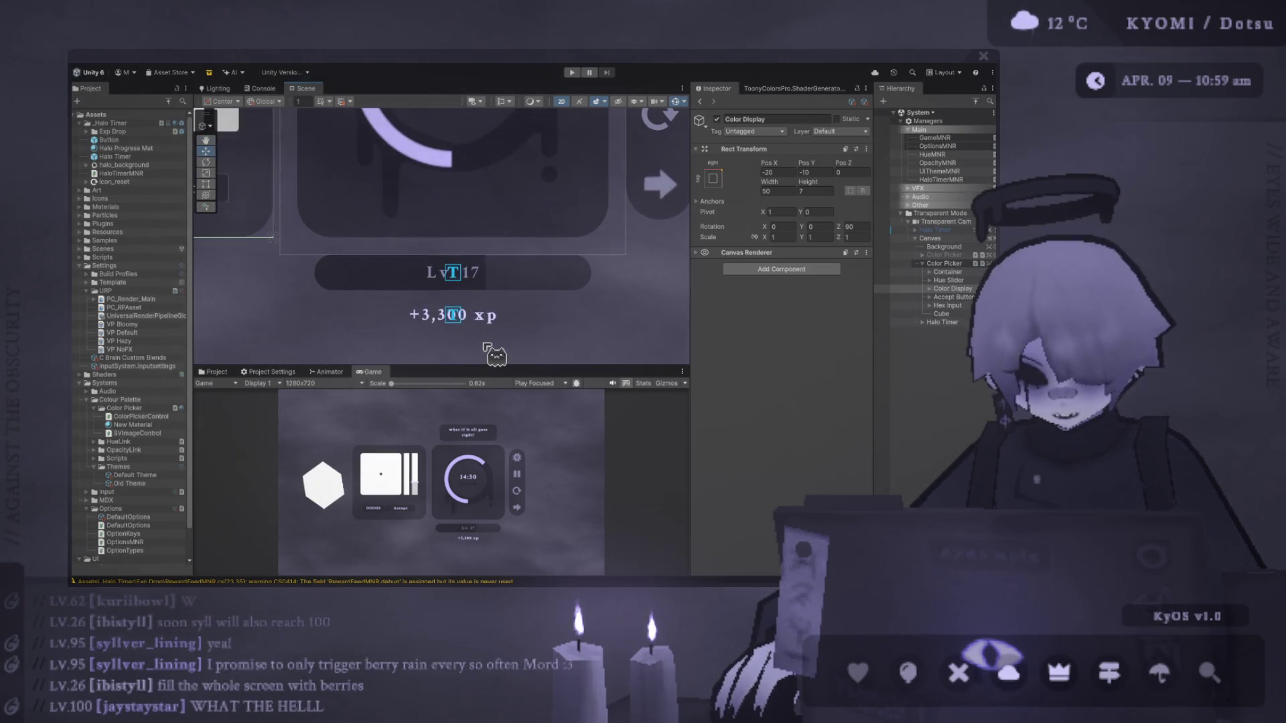
scroll(349, 301, "down", 4)
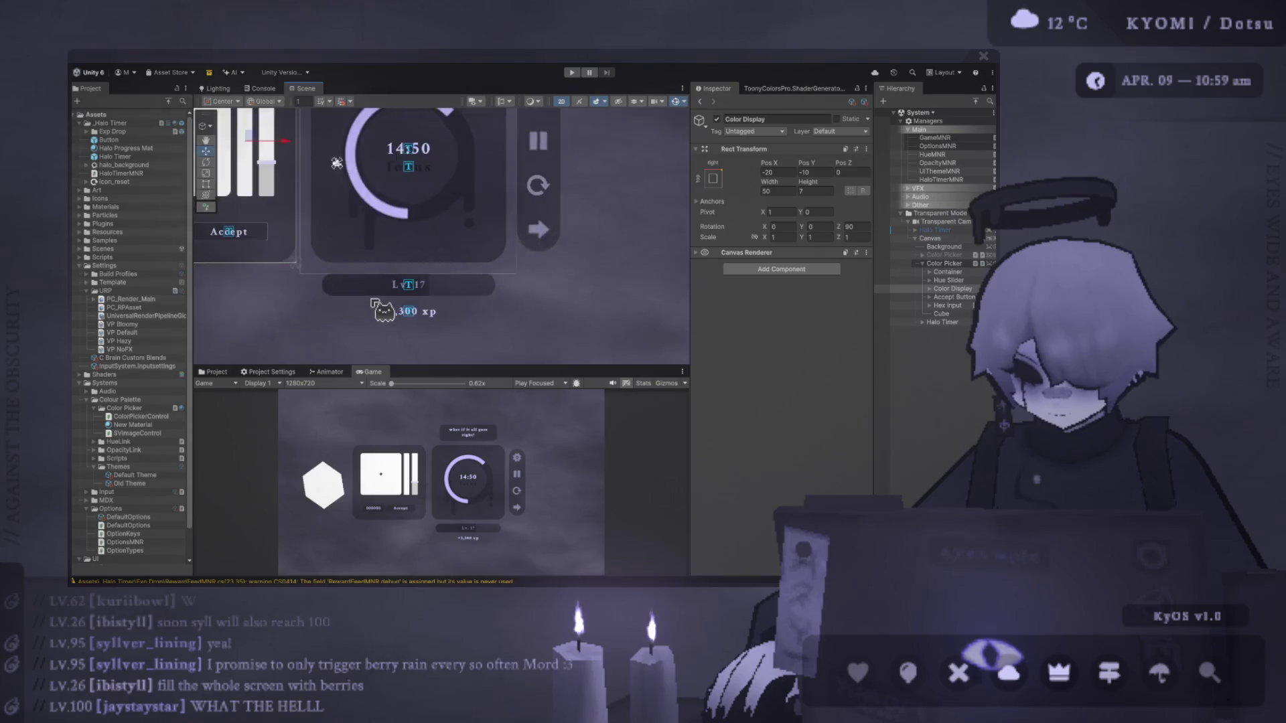
scroll(476, 208, "up", 5)
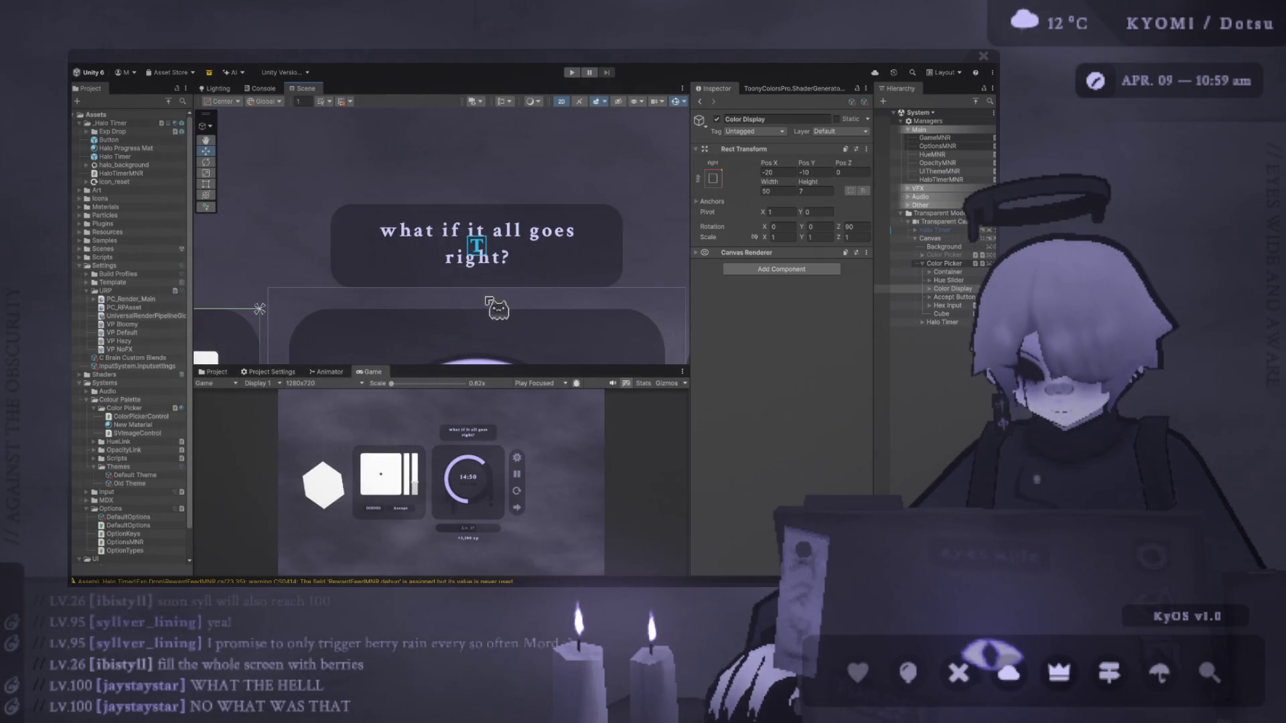
scroll(525, 285, "down", 4)
left_click_drag(469, 285, 454, 194)
scroll(453, 196, "down", 2)
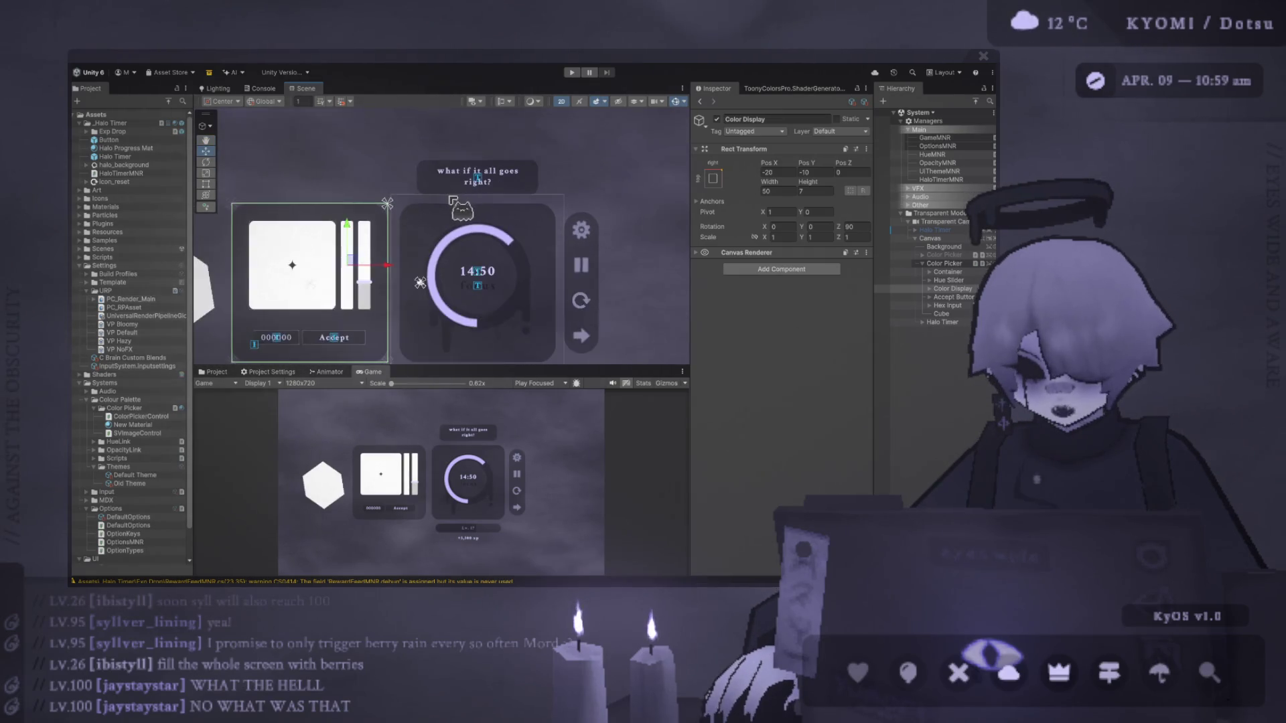
scroll(450, 198, "down", 1)
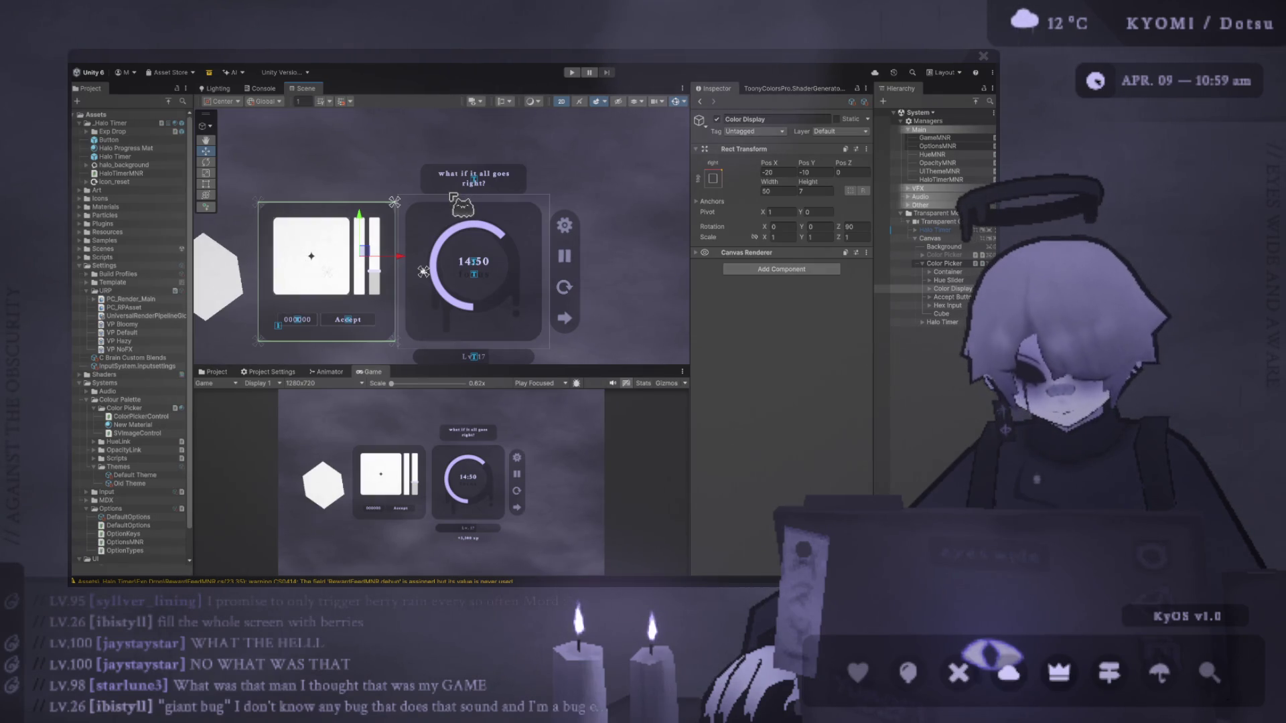
Select the Accept Button and Hex Input objects in the Hierarchy.
scroll(451, 196, "up", 5)
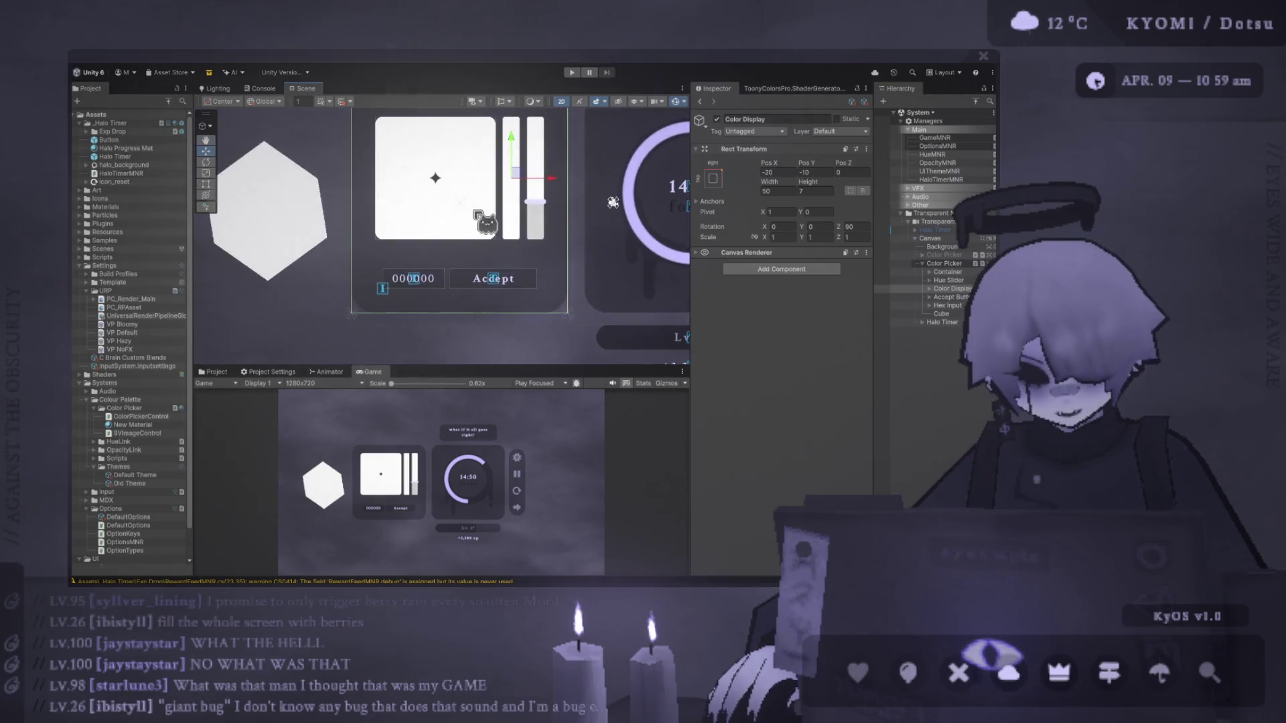
left_click(951, 297)
left_click(949, 306, "shift")
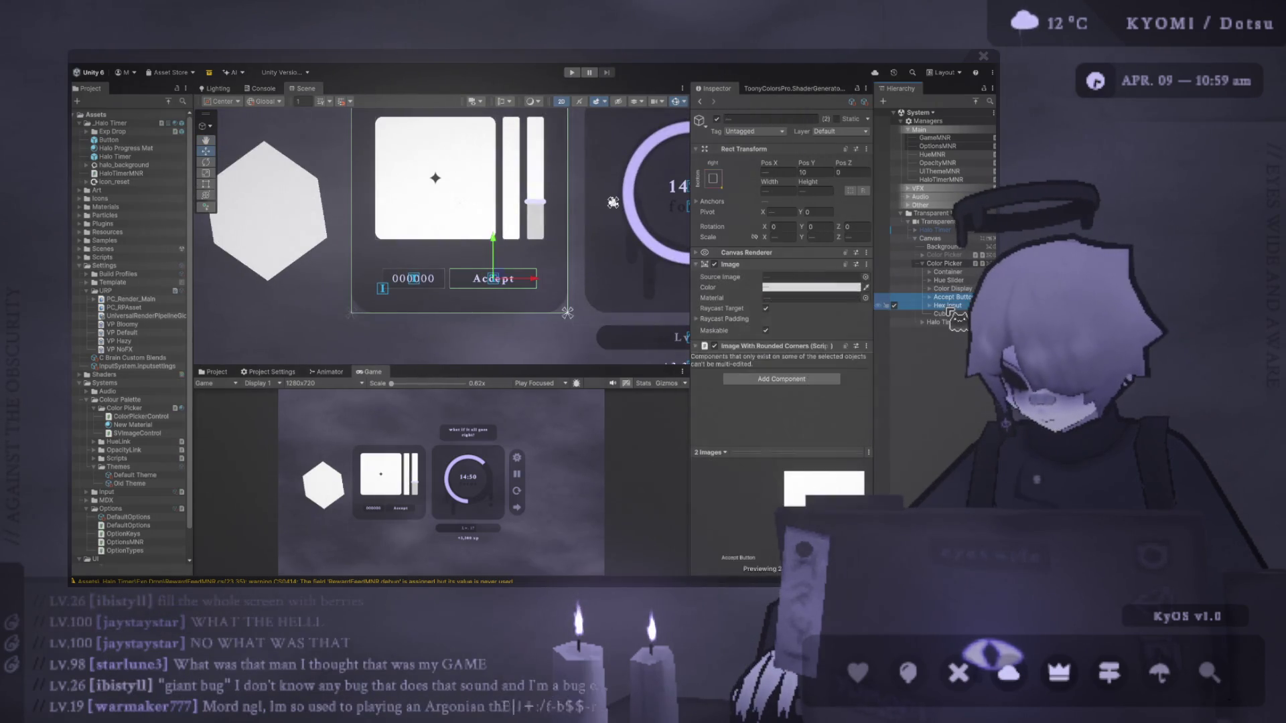
left_click(955, 307)
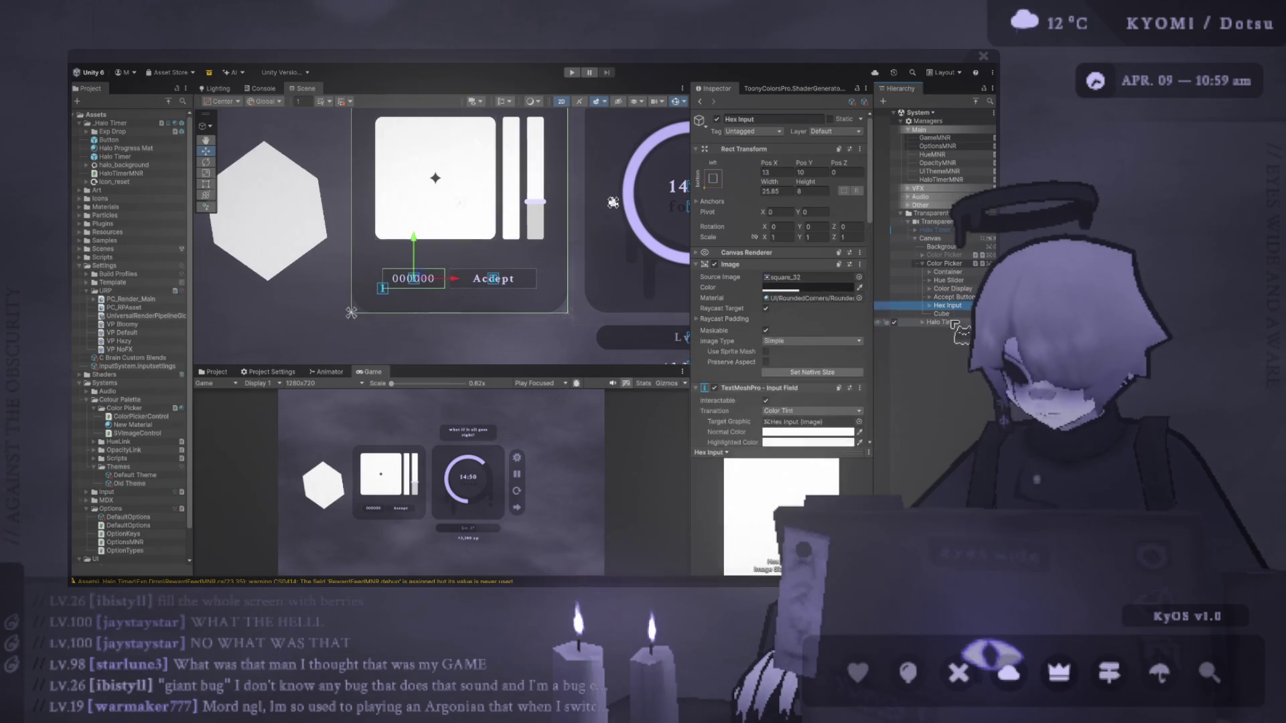
left_click_drag(954, 321, 956, 312)
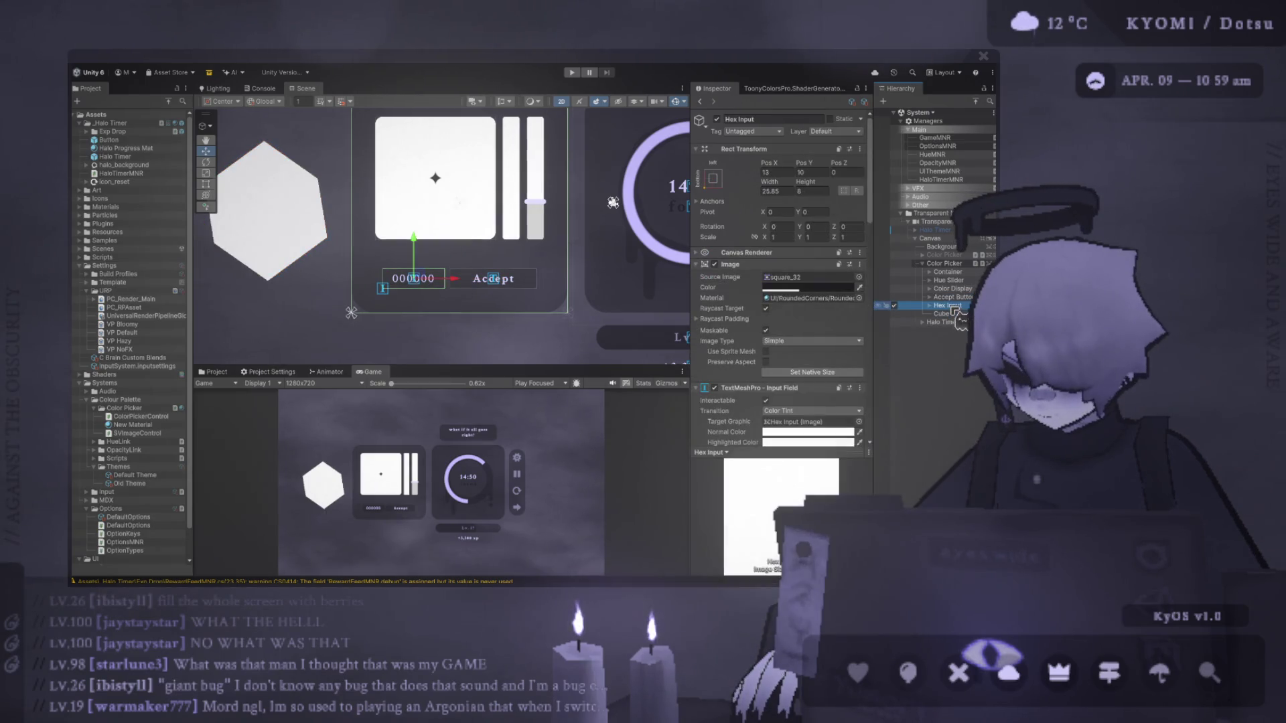
scroll(444, 312, "up", 3)
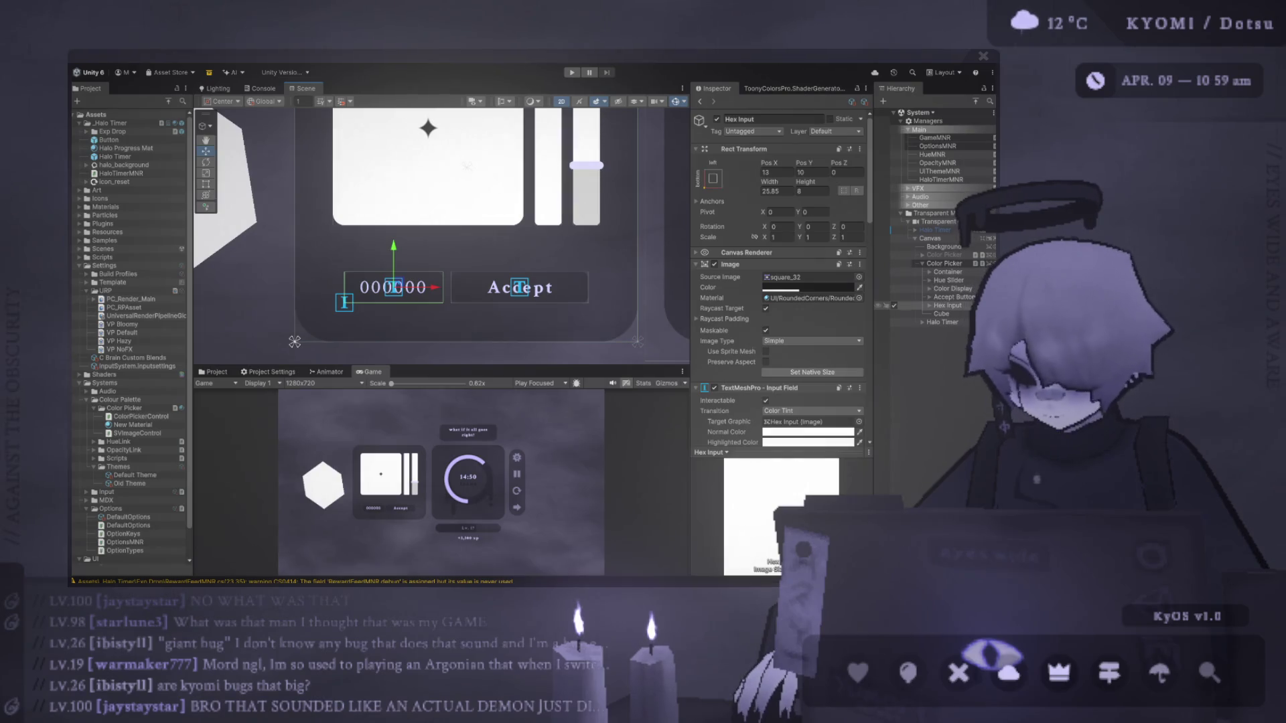
Try a Pos Y of 13 on Accept Button and Hex Input, then undo back to 12.
left_click(956, 297)
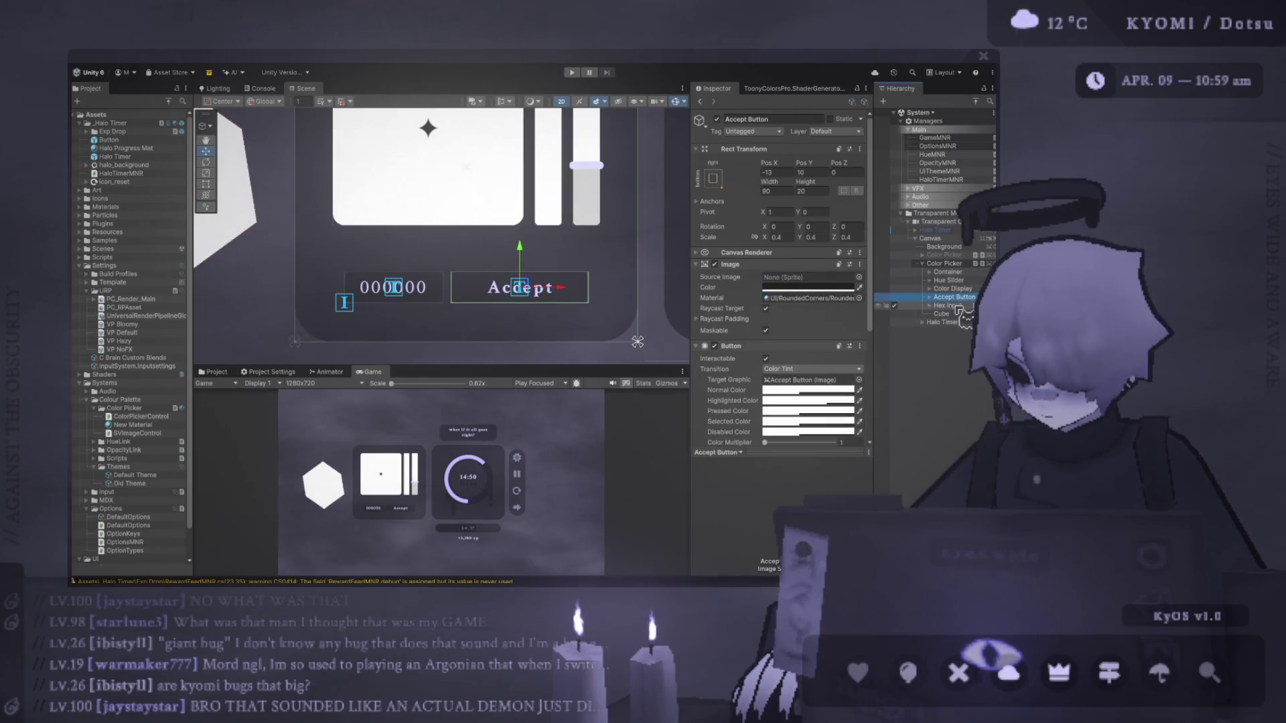
left_click(950, 306, "ctrl")
left_click(807, 172)
type("12")
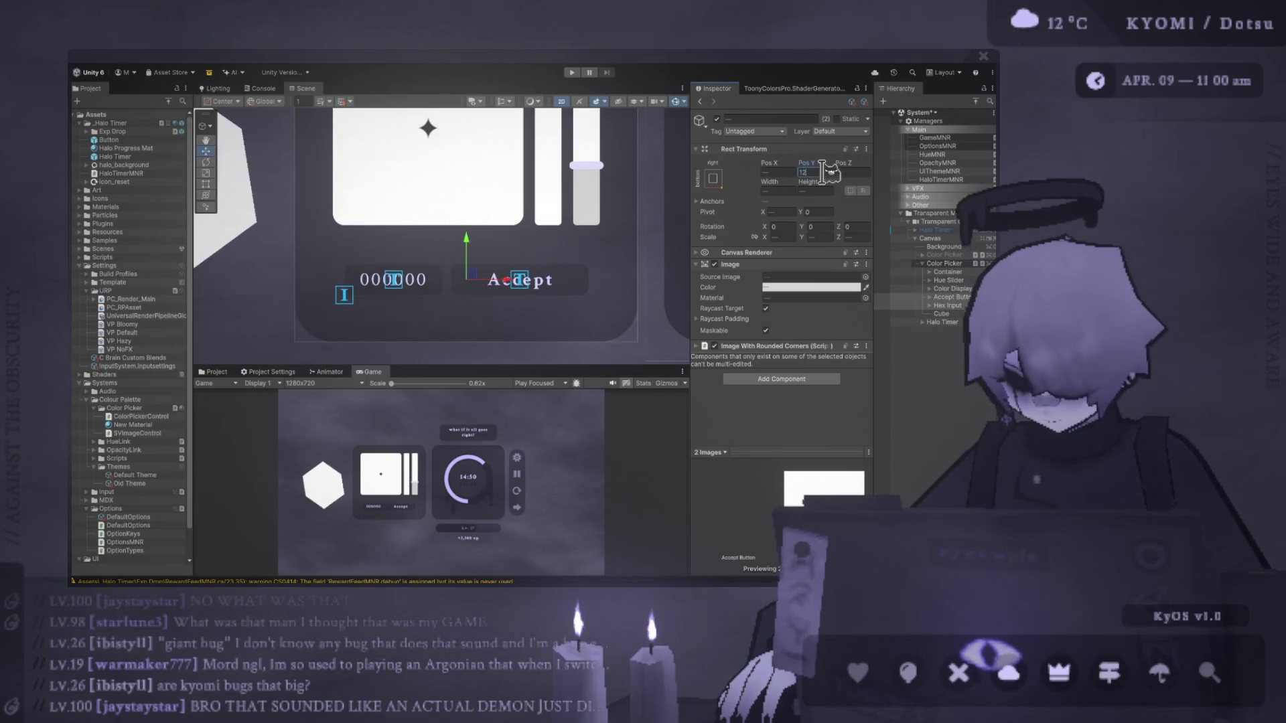
key("BackSpace")
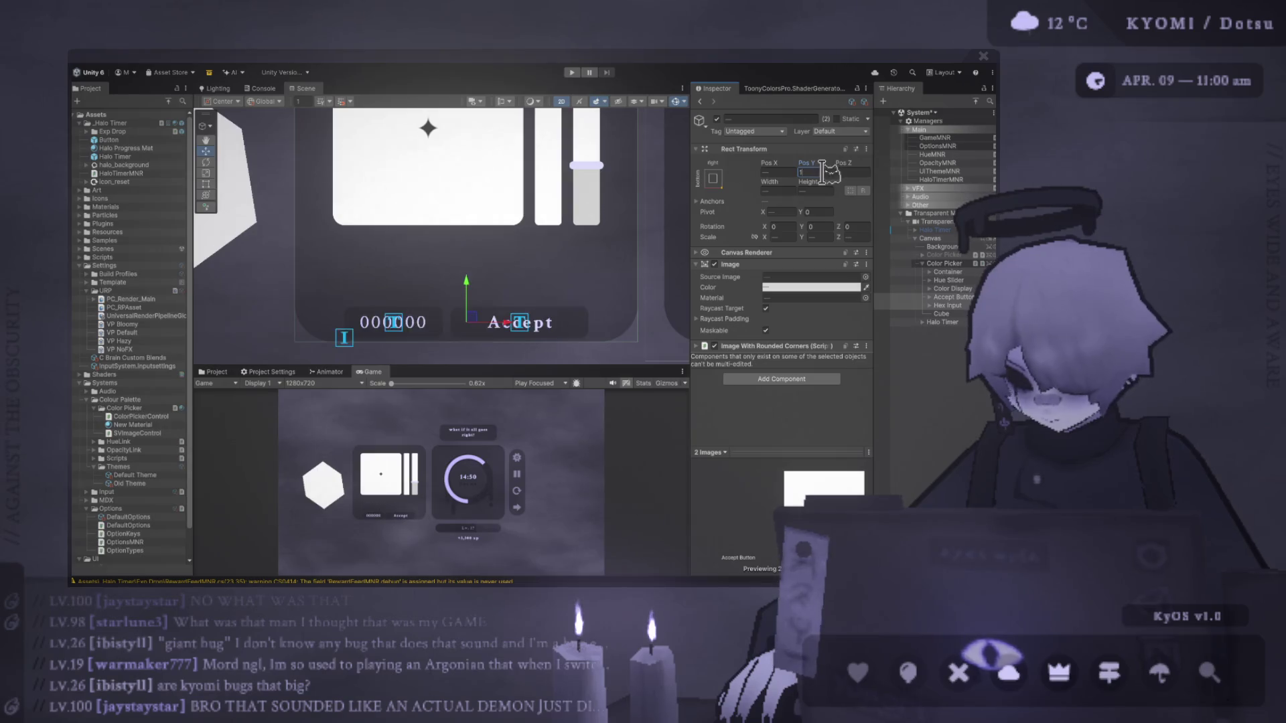
type("3")
key("ctrl+z")
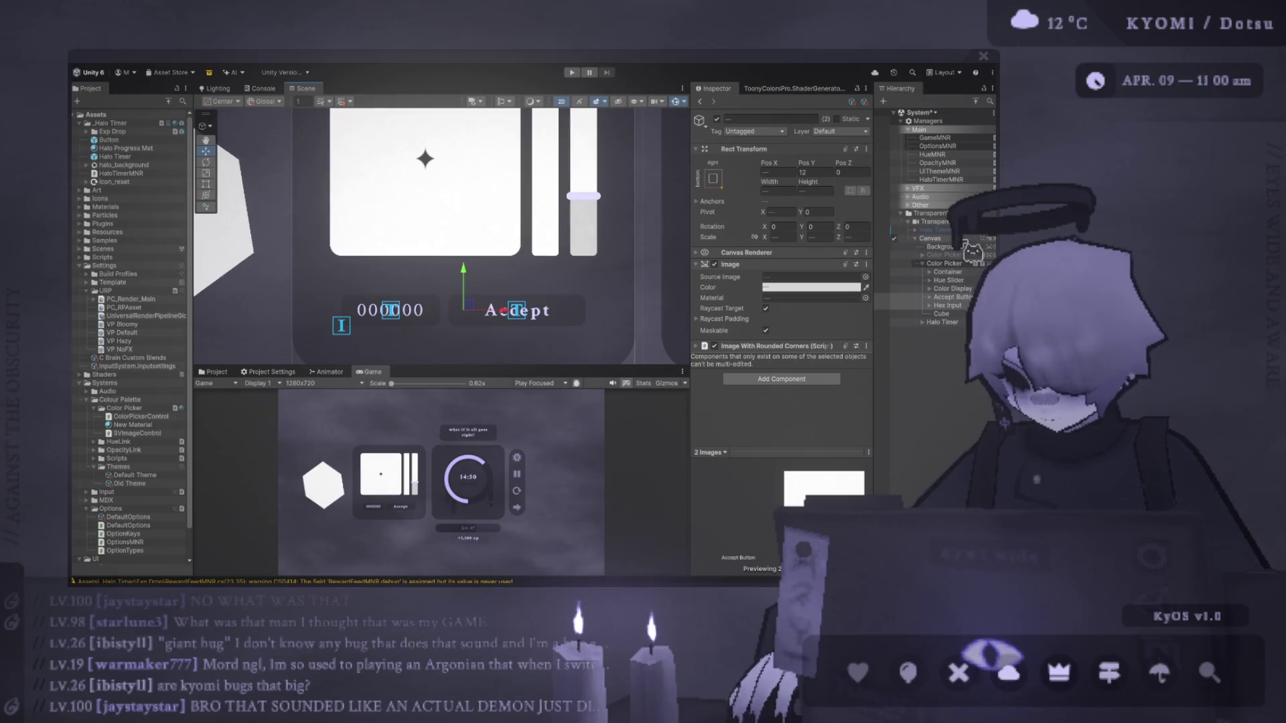
Set Container, Hue Slider and Color Display to Pos Y -12 and enlarge the Game view.
left_click(971, 293, "ctrl")
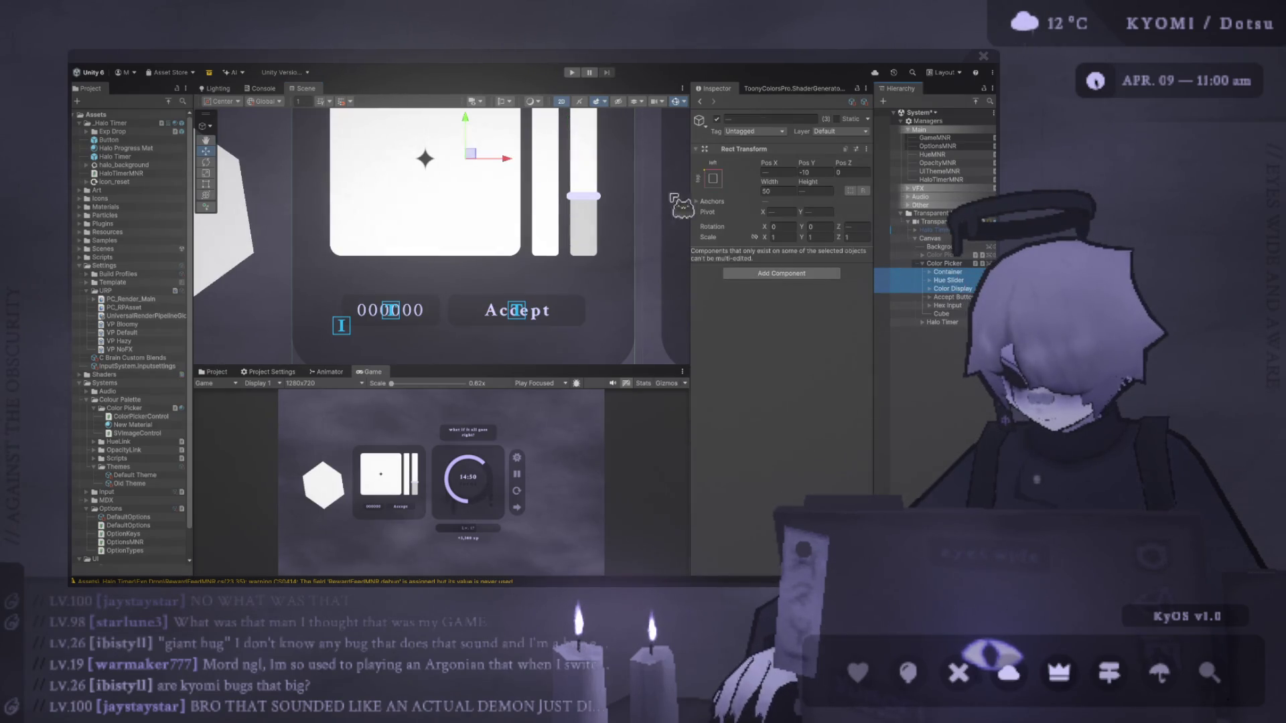
left_click(821, 174)
type("-12")
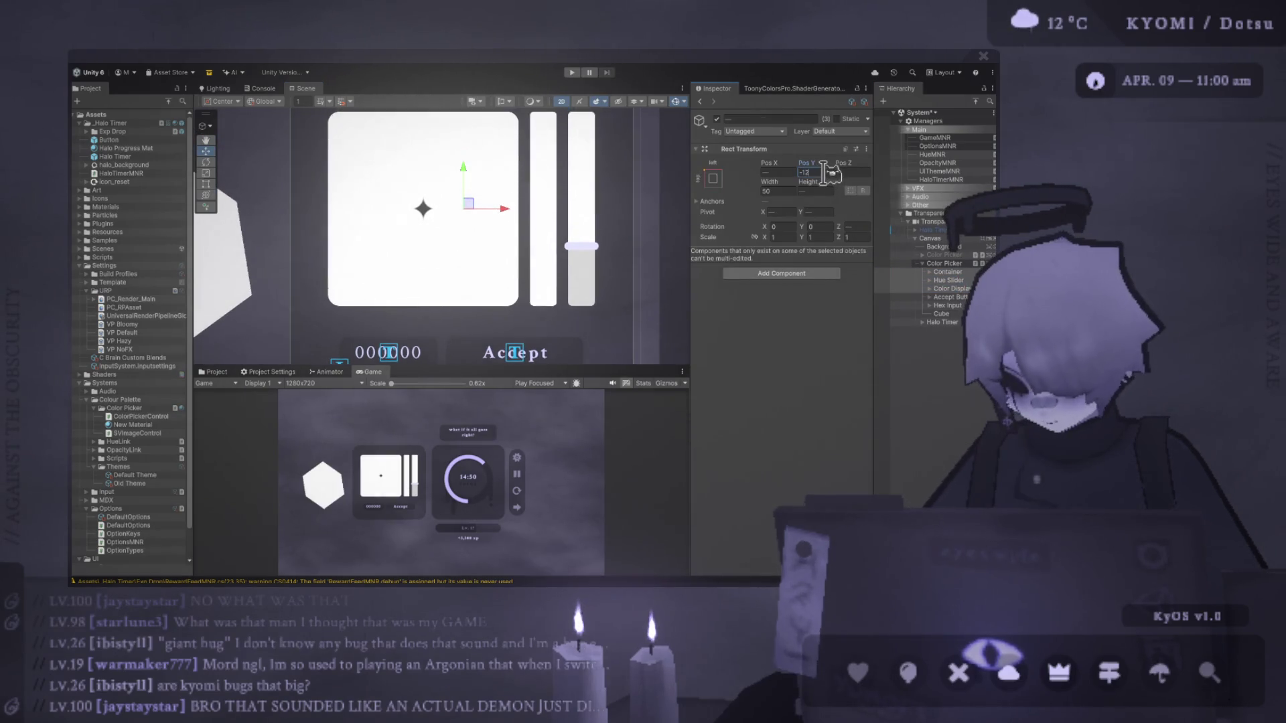
mouse_move(574, 366)
left_mouse_down()
mouse_move(573, 96)
mouse_move(500, 502)
mouse_move(535, 207)
left_mouse_up()
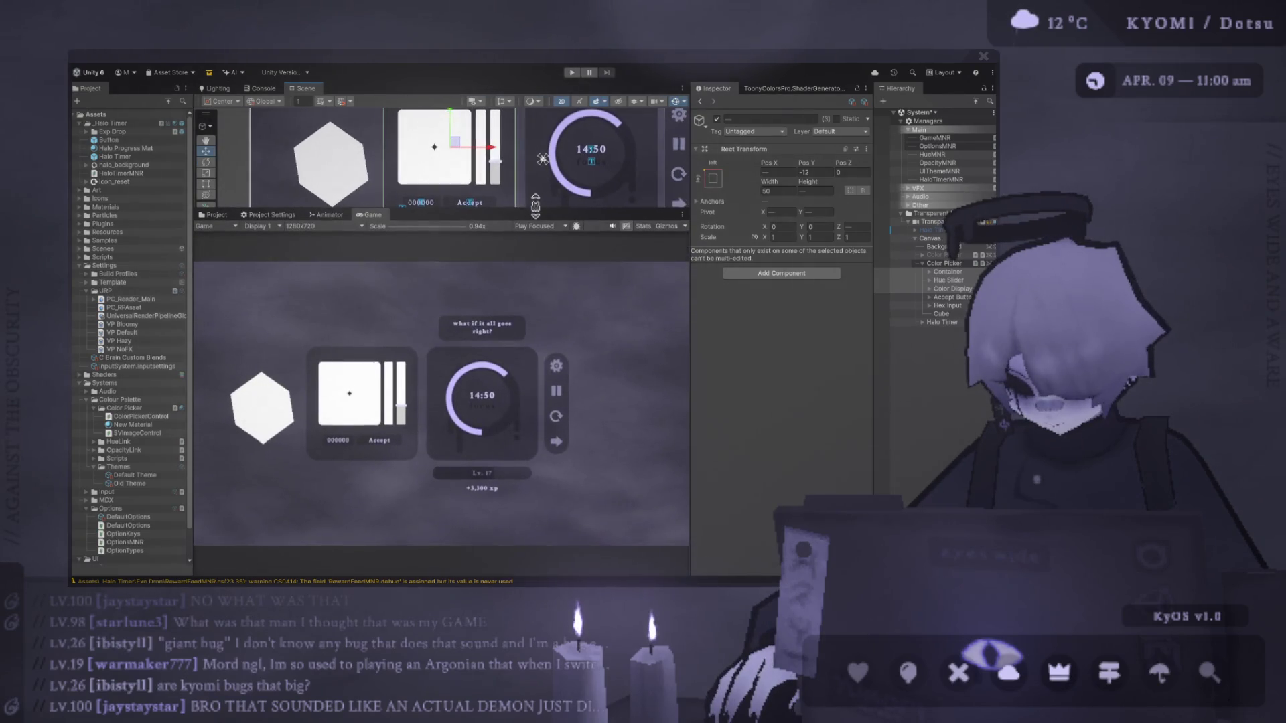
Select Accept Button and Hex Input together and set their shared Pos Y to 9.
left_click(950, 297)
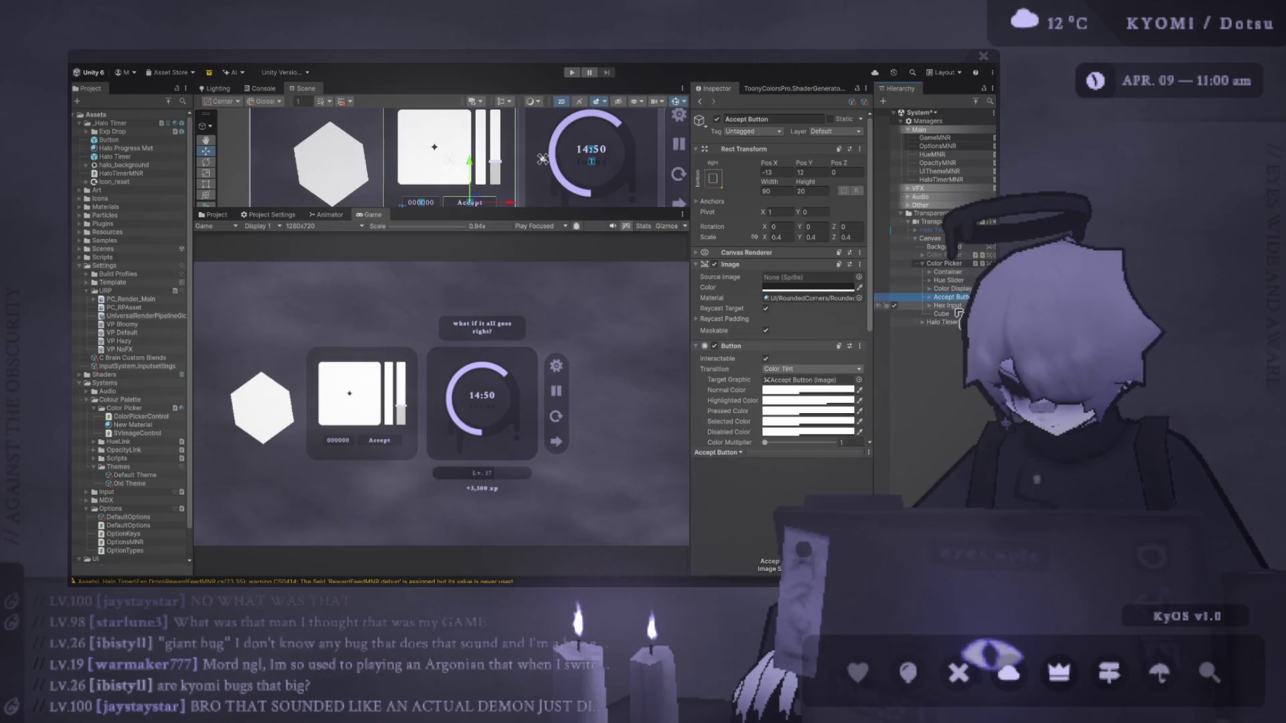
left_click(957, 307, "ctrl")
left_click(818, 173)
type("10")
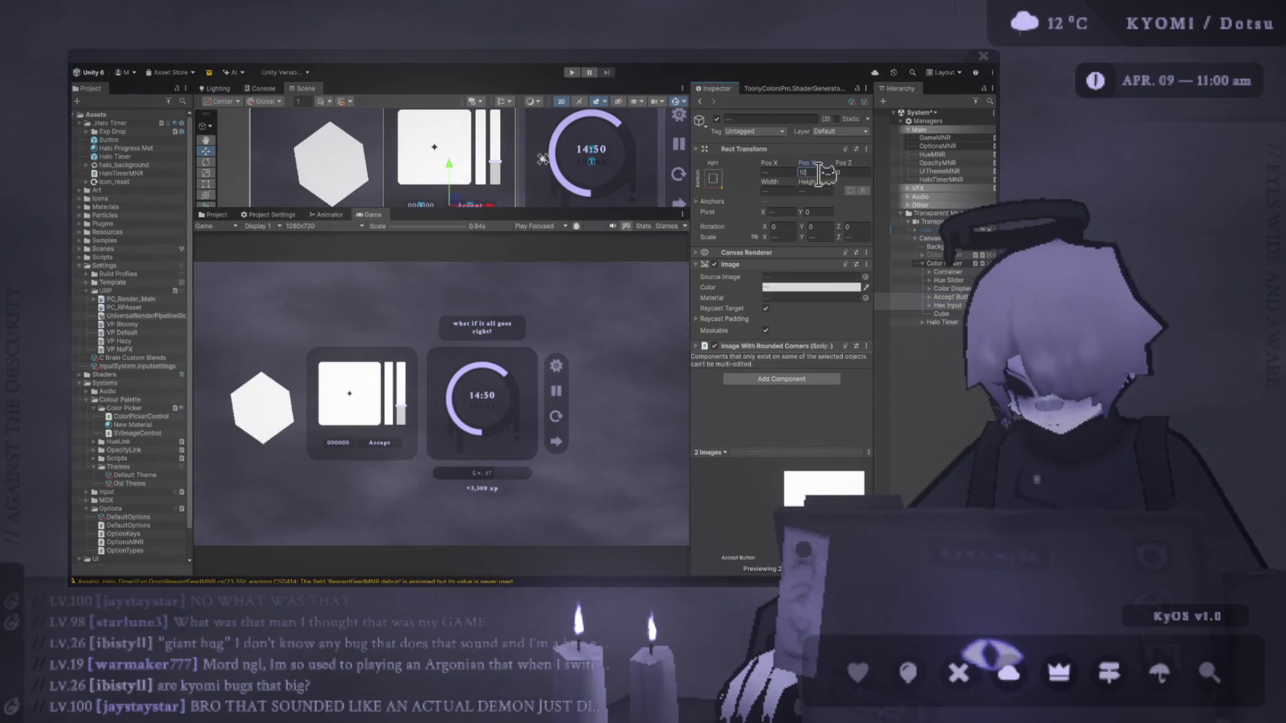
key("BackSpace")
key("BackSpace")
type("9")
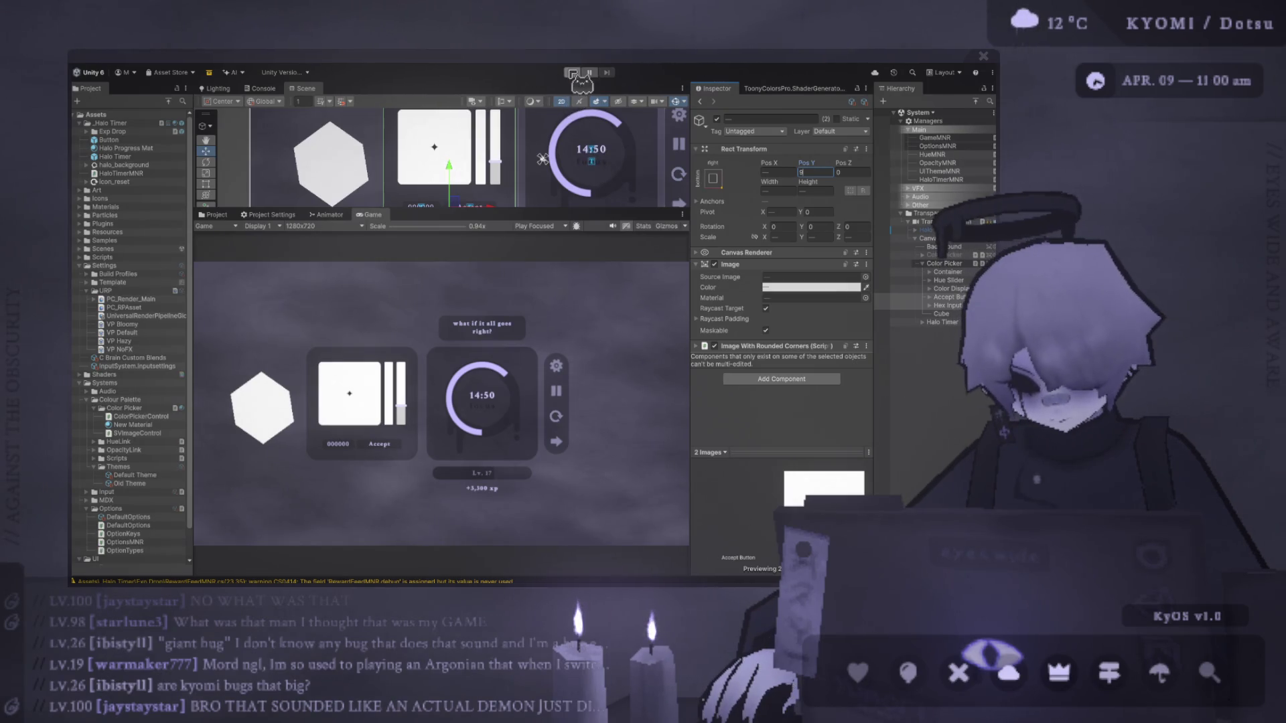
left_click(470, 295)
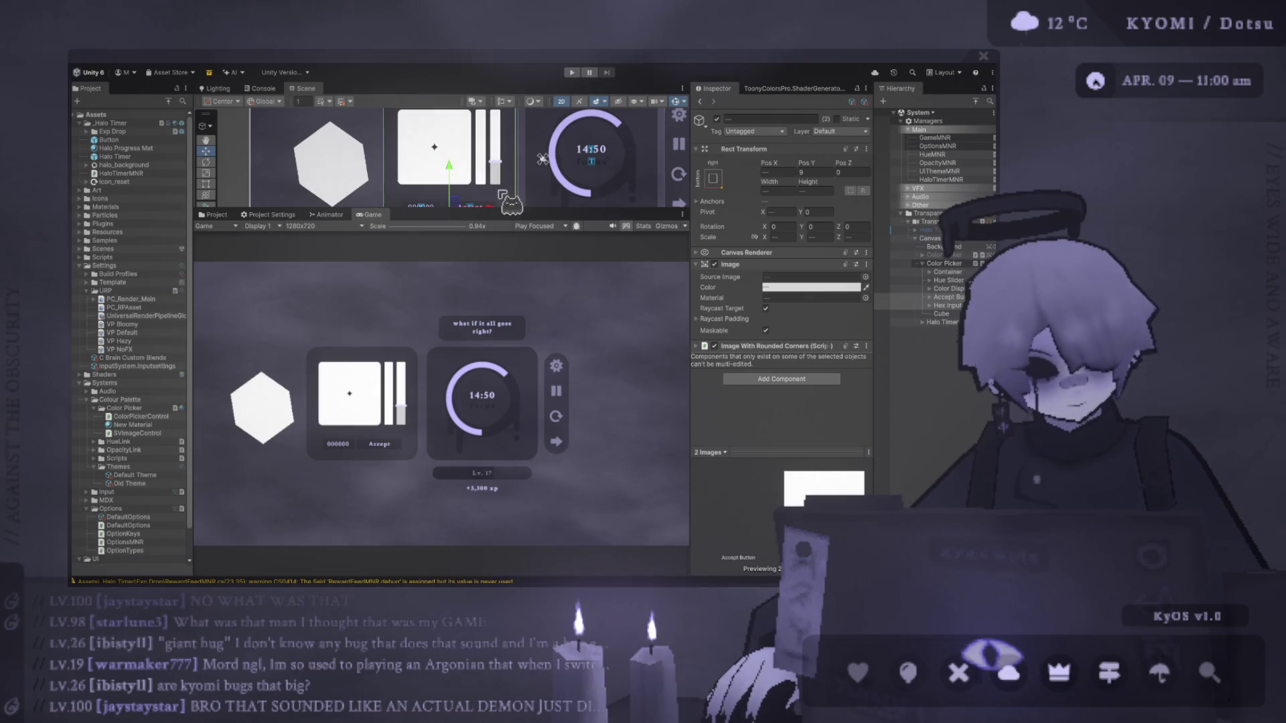
Enter Play mode and drag the colour square to pure red FF0000, adjusting the Game view scale.
left_click(572, 72)
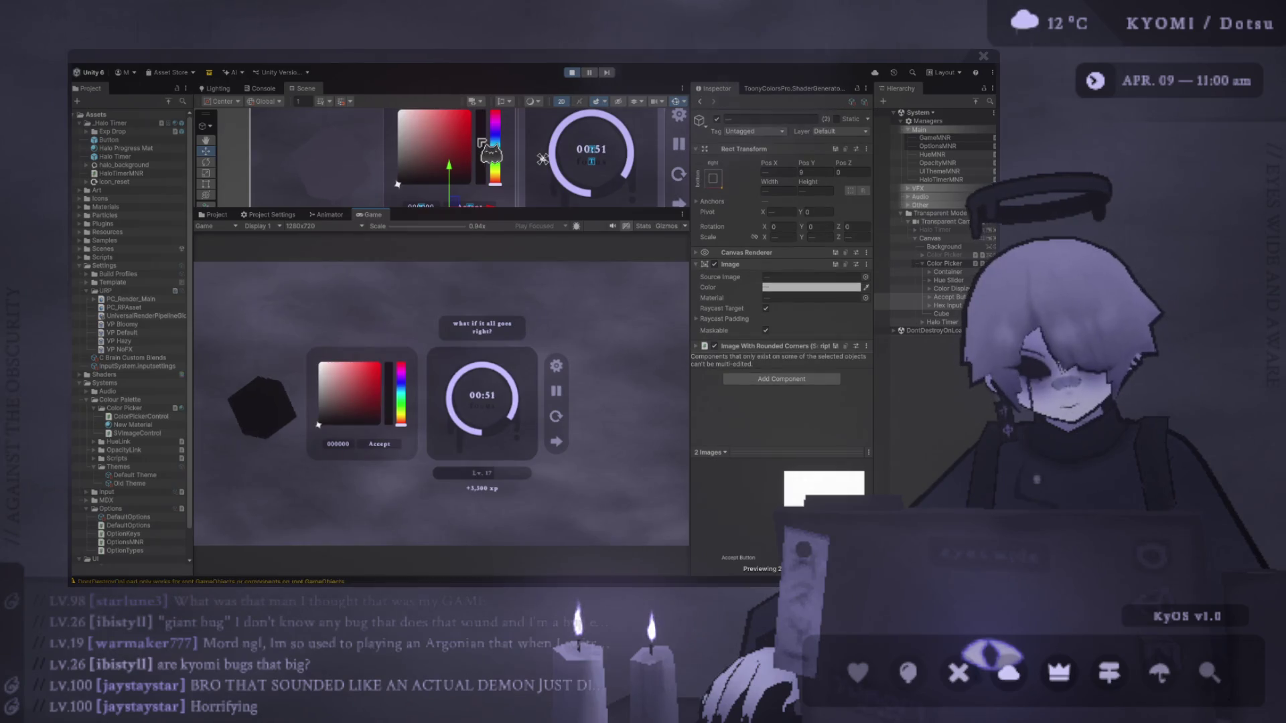
left_click(330, 397)
left_click_drag(330, 396, 359, 369)
mouse_move(402, 210)
left_mouse_down()
mouse_move(402, 150)
mouse_move(408, 166)
left_mouse_up()
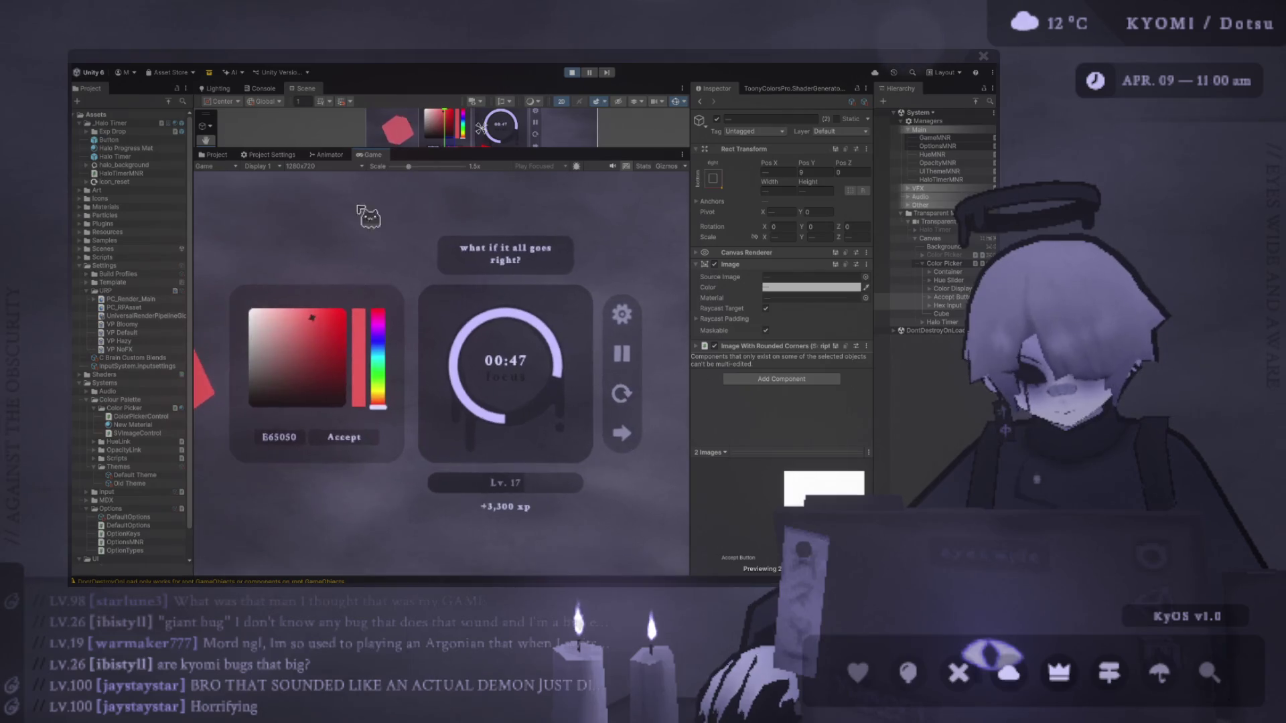
left_click_drag(408, 166, 407, 166)
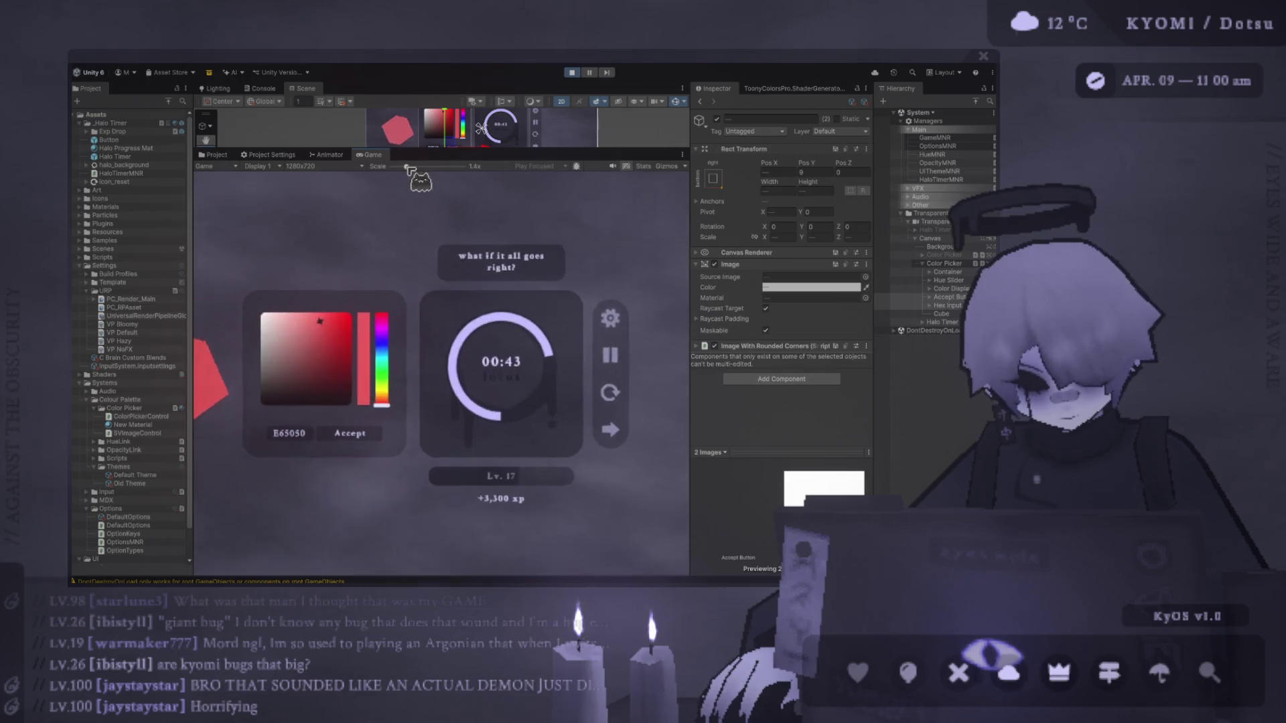
left_click(262, 406)
left_click_drag(261, 408, 375, 275)
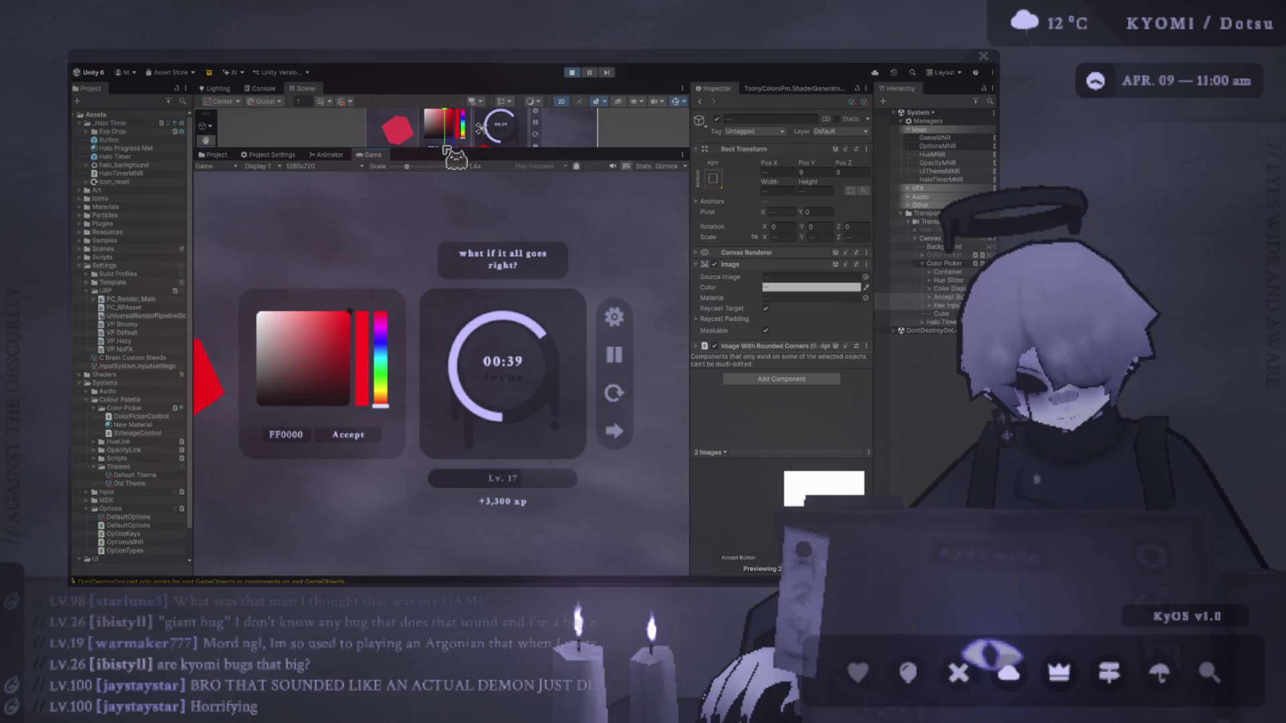
left_click_drag(442, 146, 446, 416)
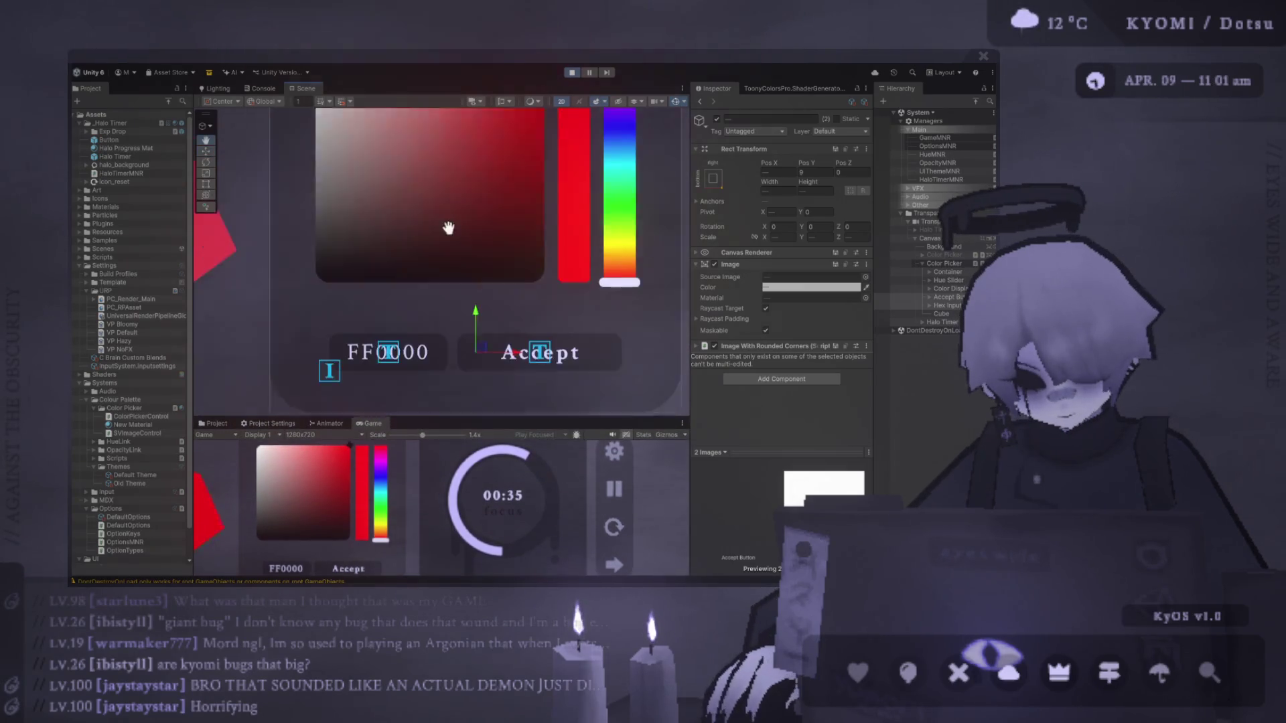
Stop Play mode, change the shared Pos Y from 9 to 10, enlarge the Game view, and play again.
left_click(571, 72)
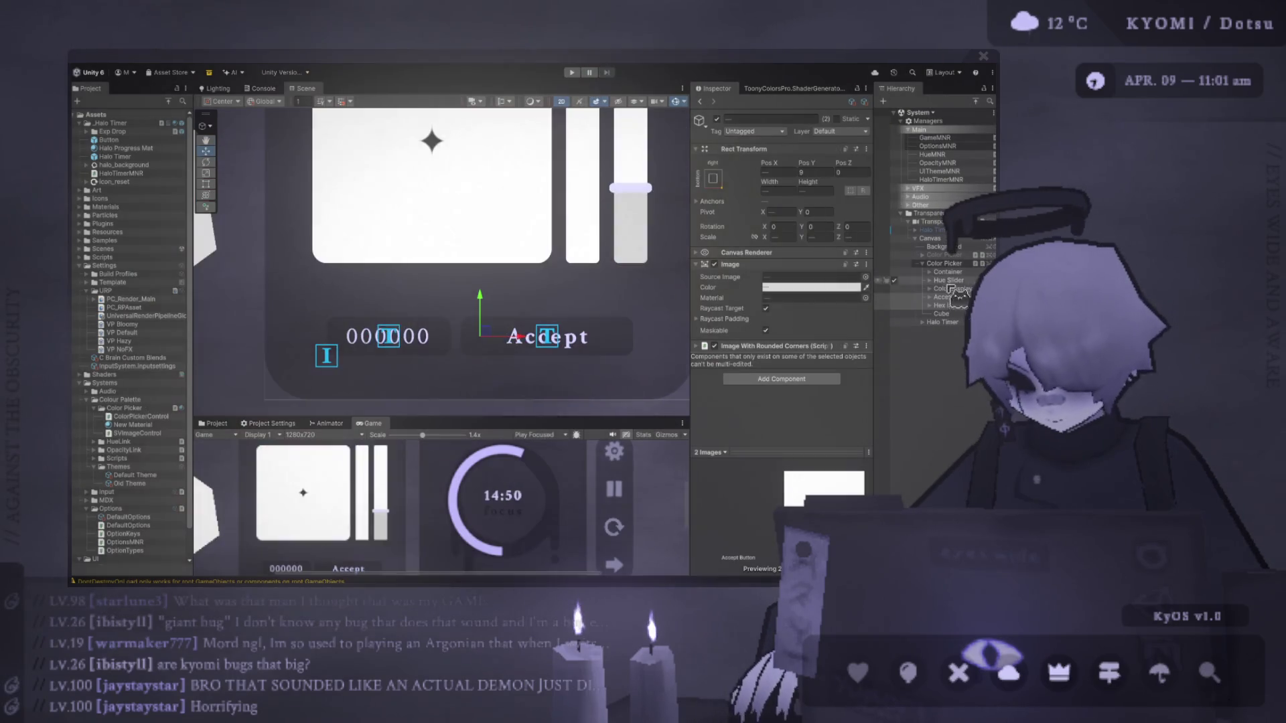
left_click(809, 172)
type("12")
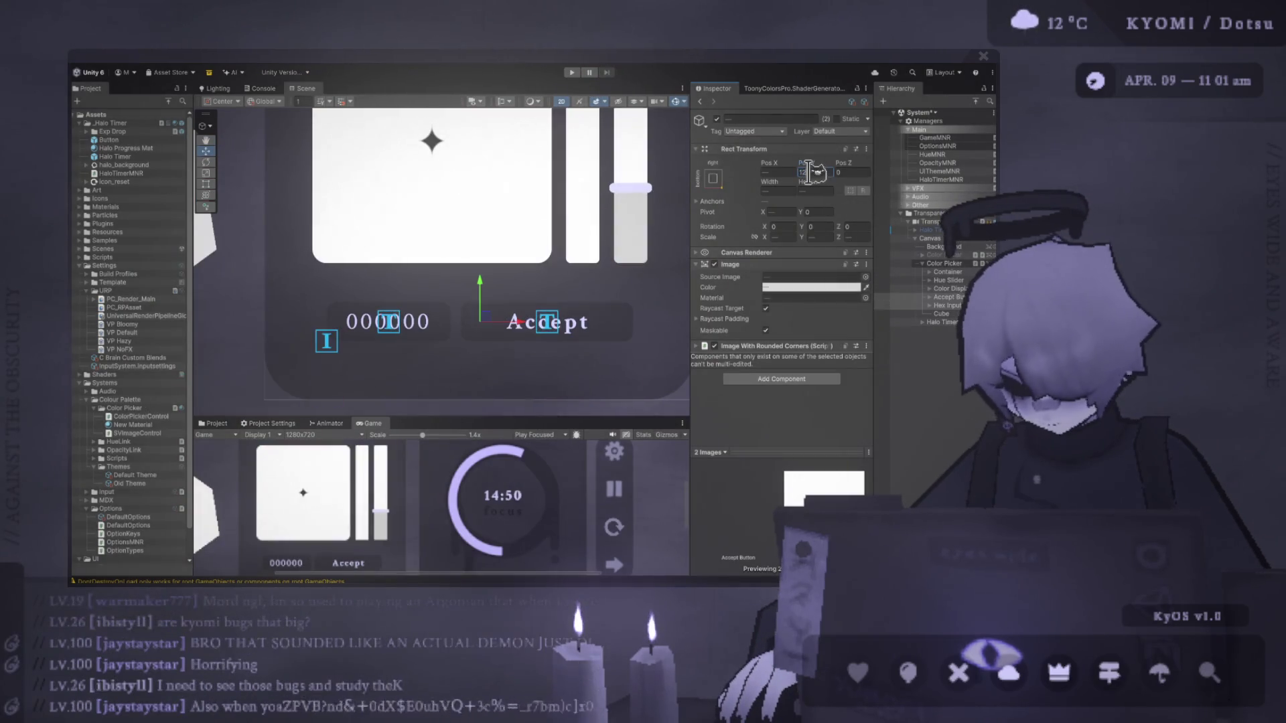
key("BackSpace")
type("1")
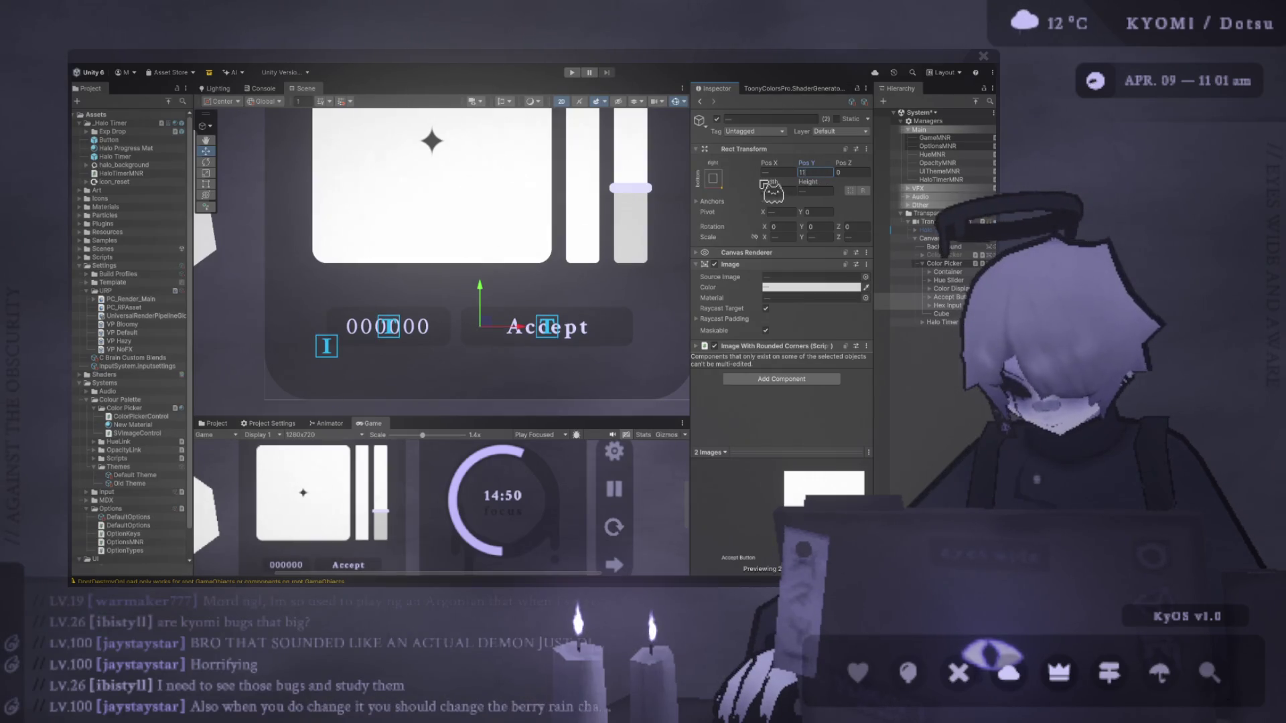
key("BackSpace")
type("0")
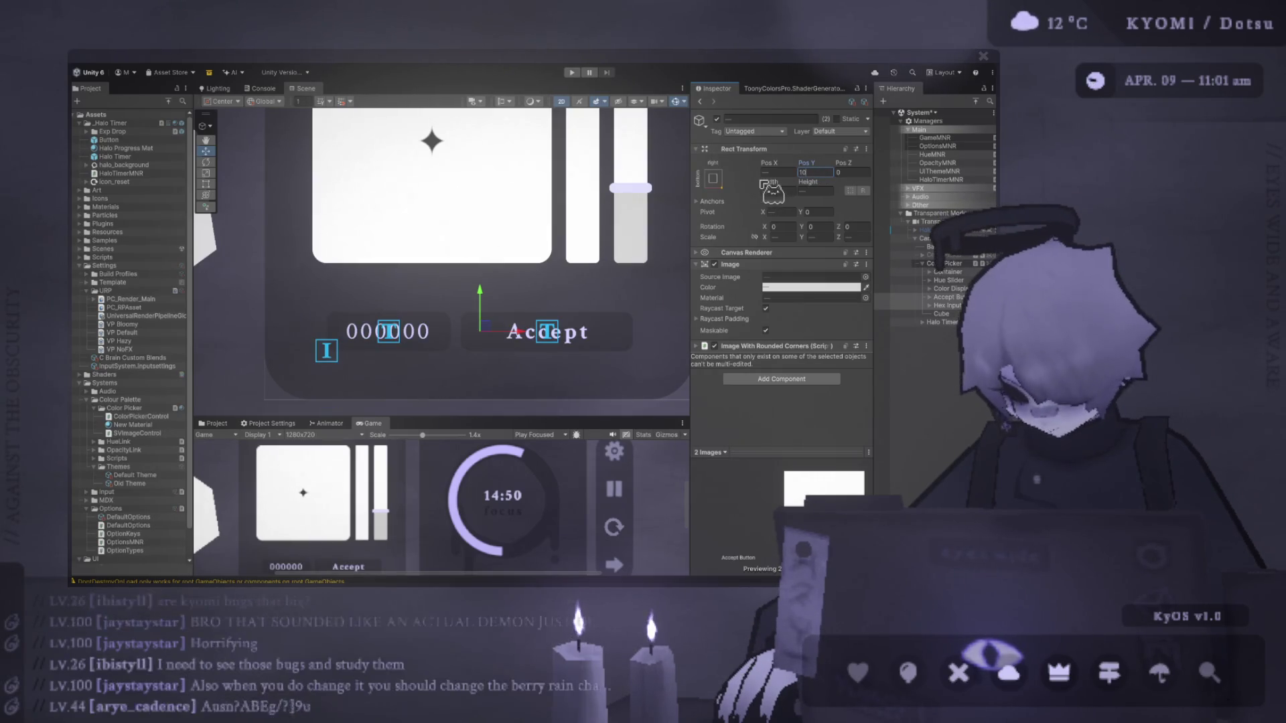
mouse_move(555, 416)
left_mouse_down()
mouse_move(579, 141)
mouse_move(579, 266)
left_mouse_up()
left_click(571, 72)
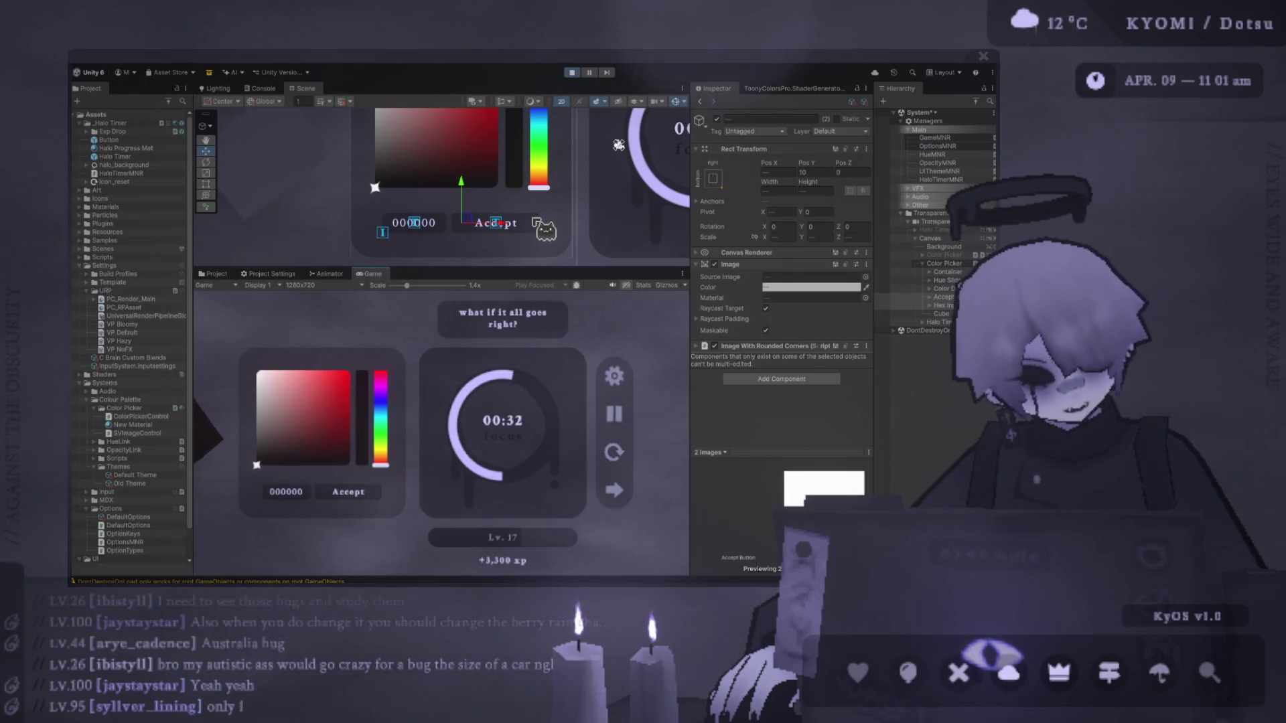
Drag the running picker's marker through the colour square until it reads 5265FF, then select the cube.
left_click(281, 436)
mouse_move(281, 440)
left_mouse_down()
mouse_move(376, 358)
mouse_move(289, 418)
mouse_move(301, 420)
left_mouse_up()
left_click_drag(406, 285, 403, 300)
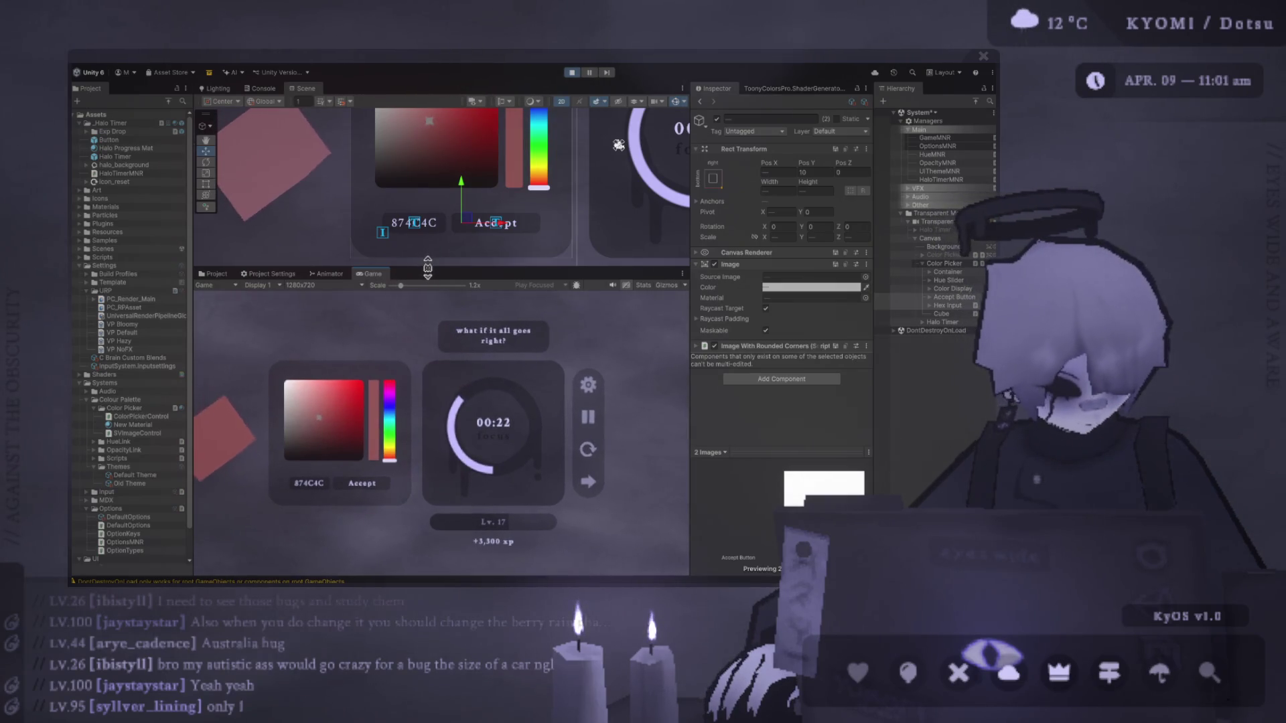
mouse_move(331, 428)
left_mouse_down()
mouse_move(298, 401)
mouse_move(299, 436)
mouse_move(351, 379)
mouse_move(393, 410)
left_mouse_up()
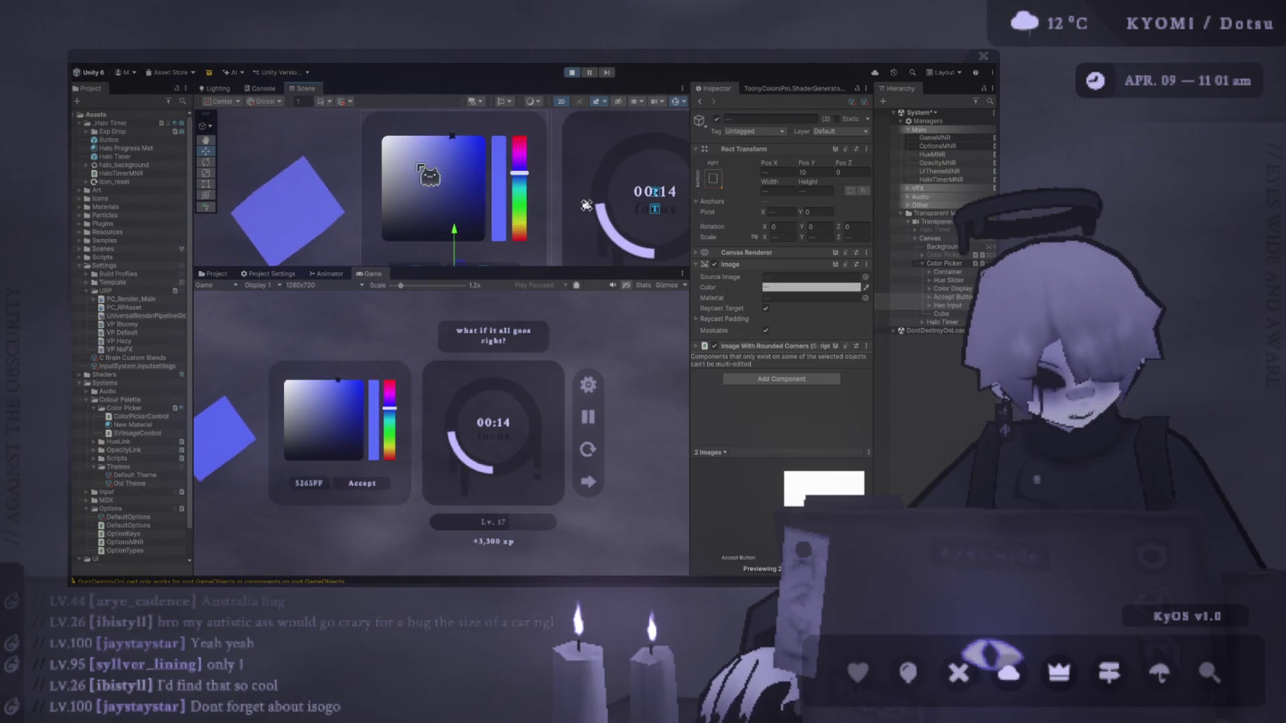
scroll(462, 154, "down", 2)
scroll(430, 179, "down", 2)
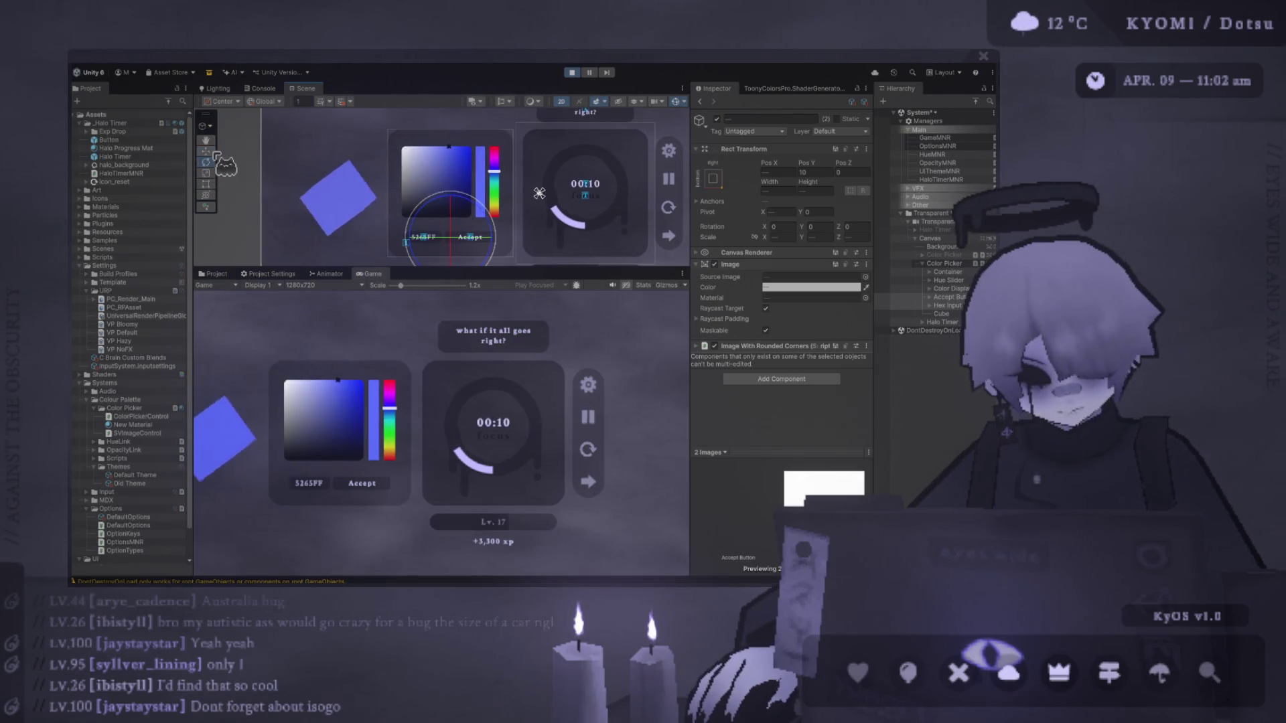
left_click(299, 199)
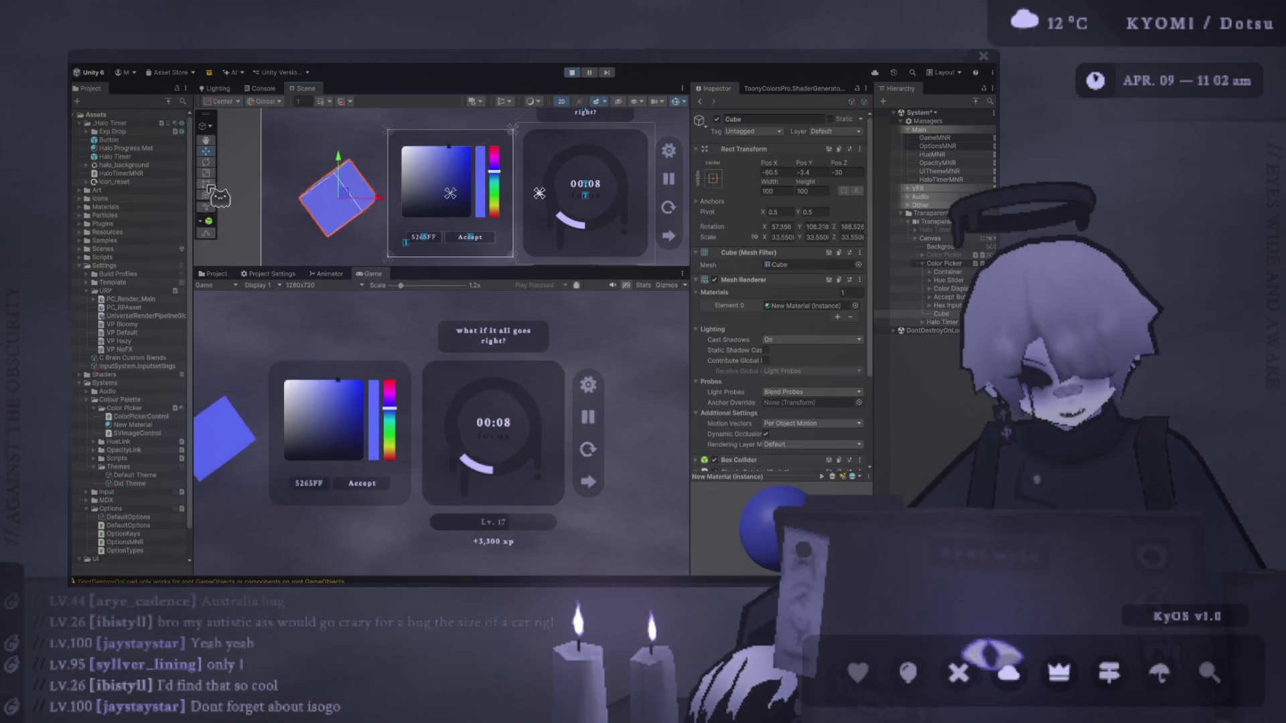
Widen the picker's rect to the left and pick greyish blue 707494 in the colour square.
scroll(433, 238, "down", 1)
mouse_move(496, 227)
left_mouse_down()
mouse_move(433, 233)
mouse_move(453, 238)
mouse_move(457, 216)
left_mouse_up()
left_click(445, 250)
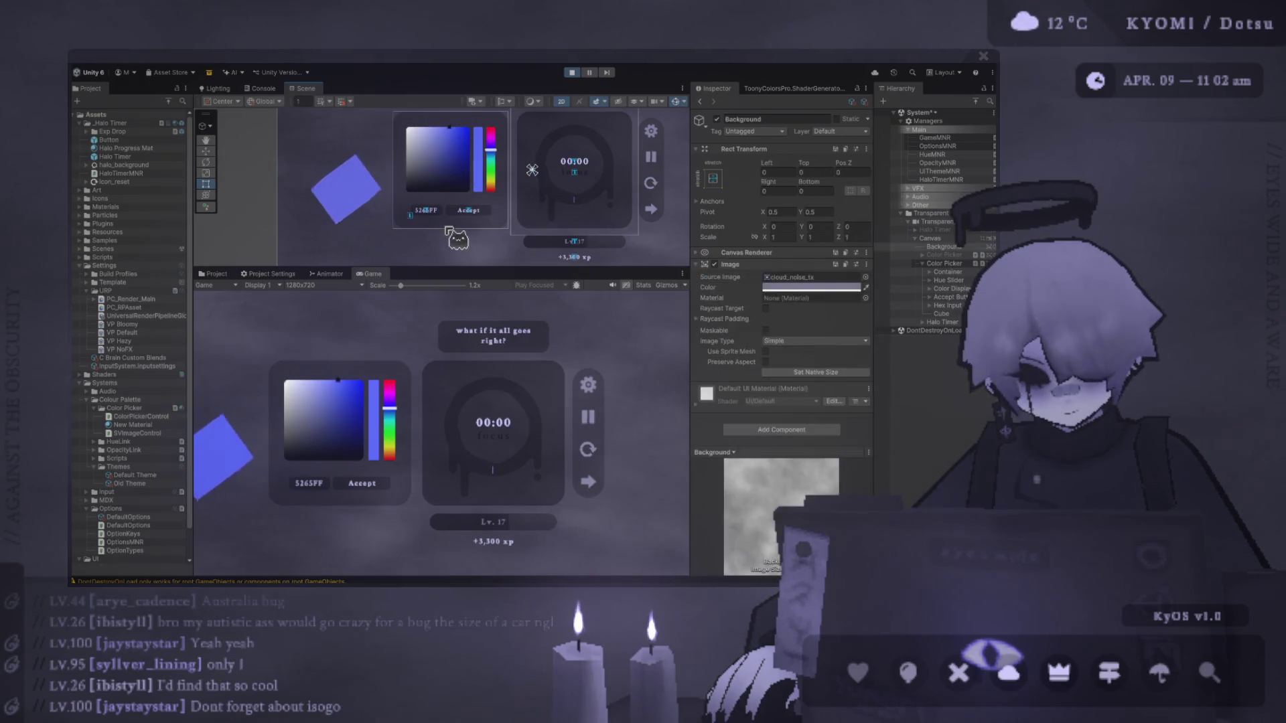
scroll(448, 241, "down", 2)
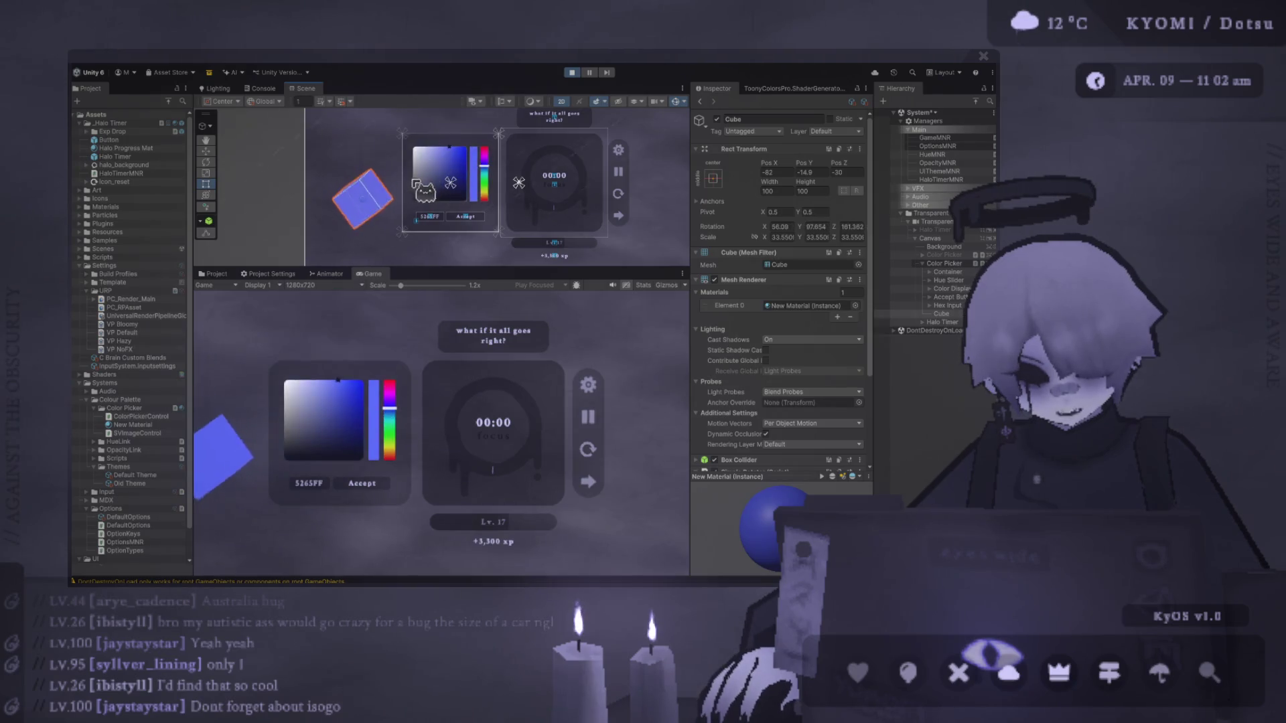
mouse_move(408, 191)
left_mouse_down()
mouse_move(320, 185)
mouse_move(402, 185)
left_mouse_up()
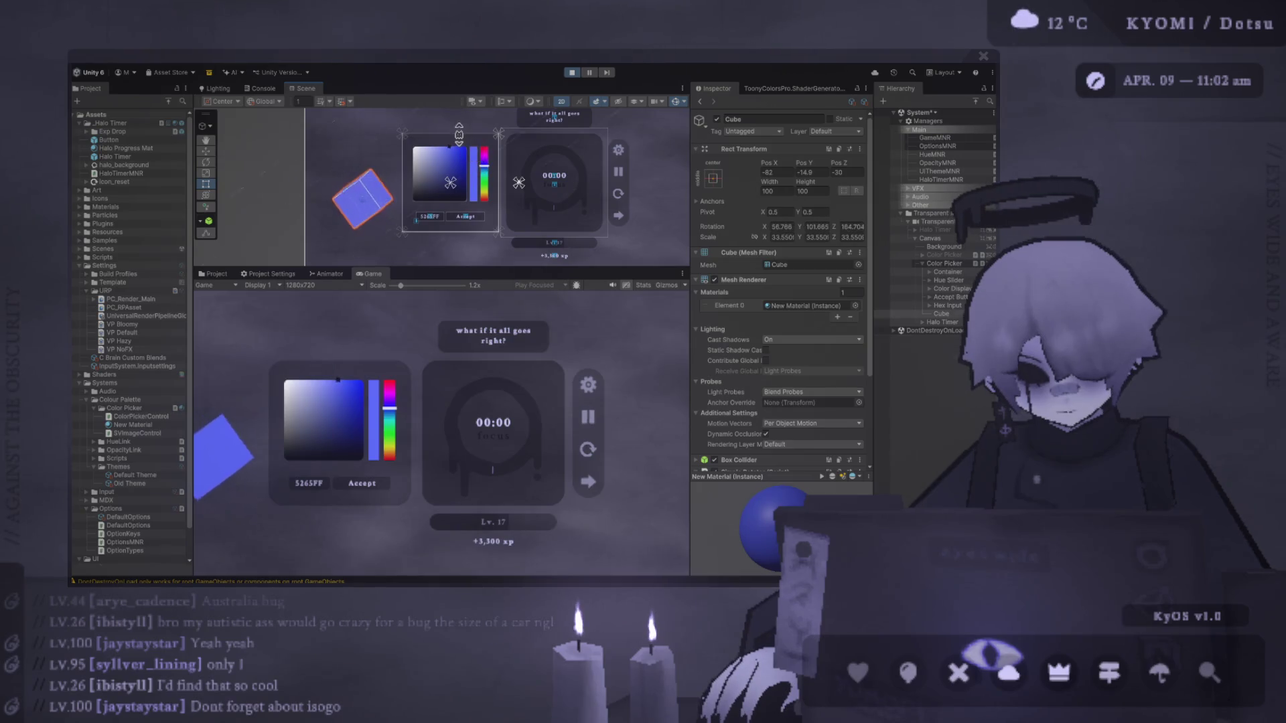
scroll(429, 188, "up", 3)
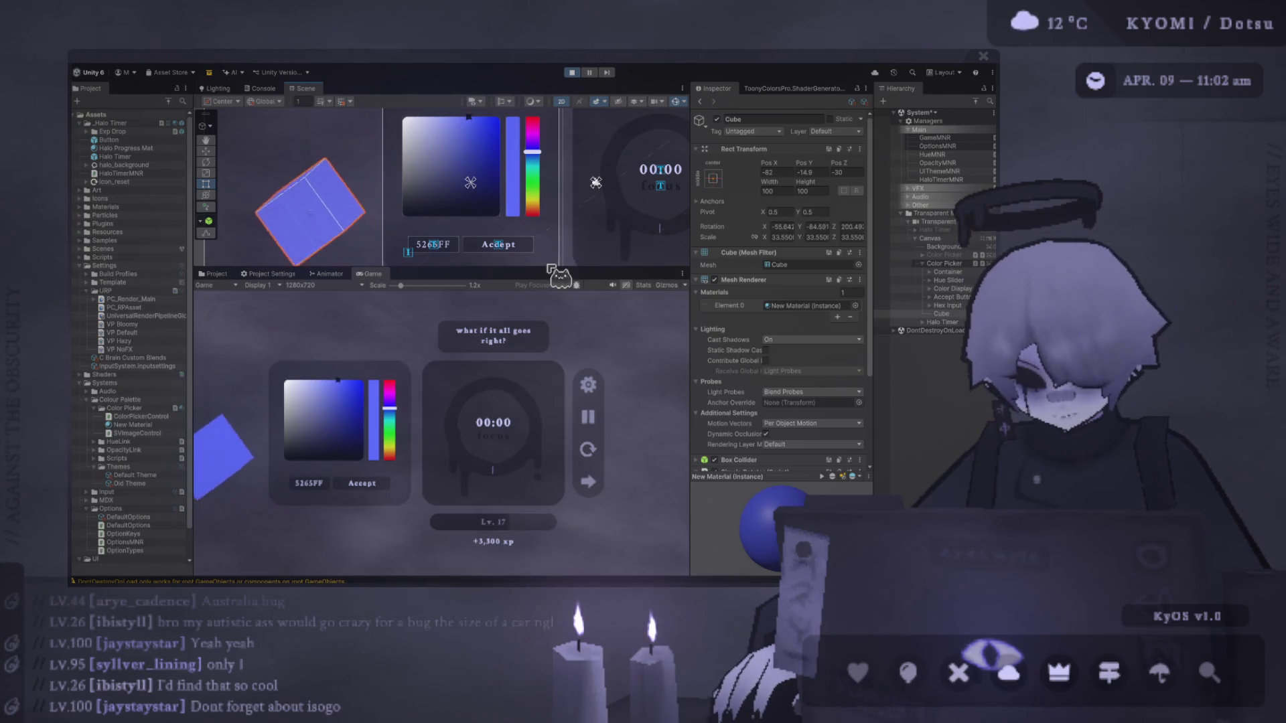
left_click(303, 414)
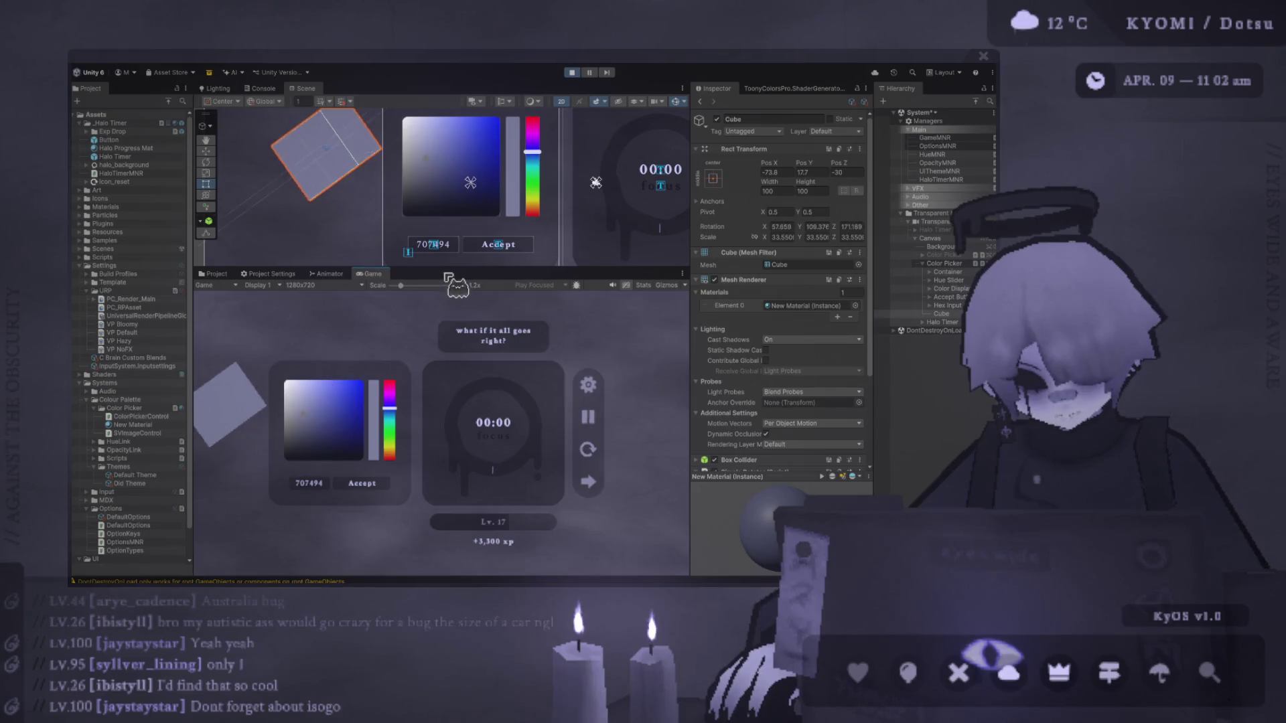
Enlarge the Game view and try a deeper blue, then pink, in the running picker.
mouse_move(444, 270)
left_mouse_down()
mouse_move(435, 178)
mouse_move(445, 193)
mouse_move(409, 194)
left_mouse_up()
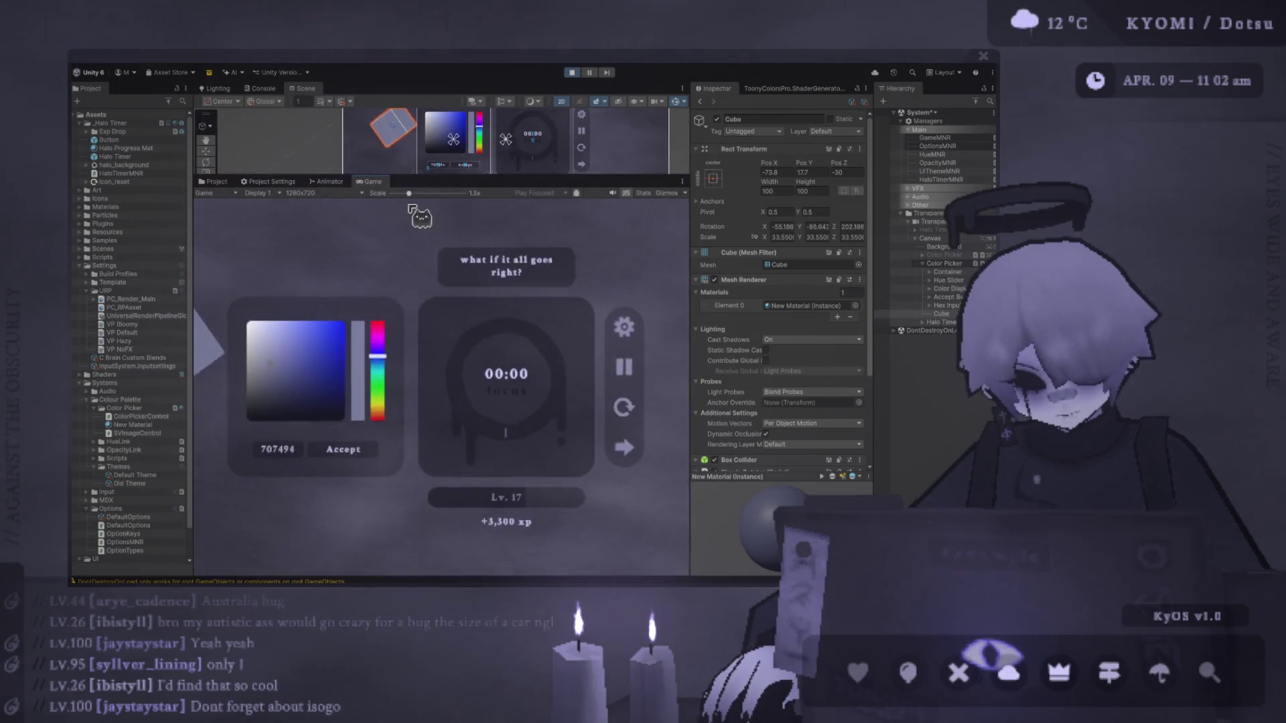
scroll(411, 208, "up", 1)
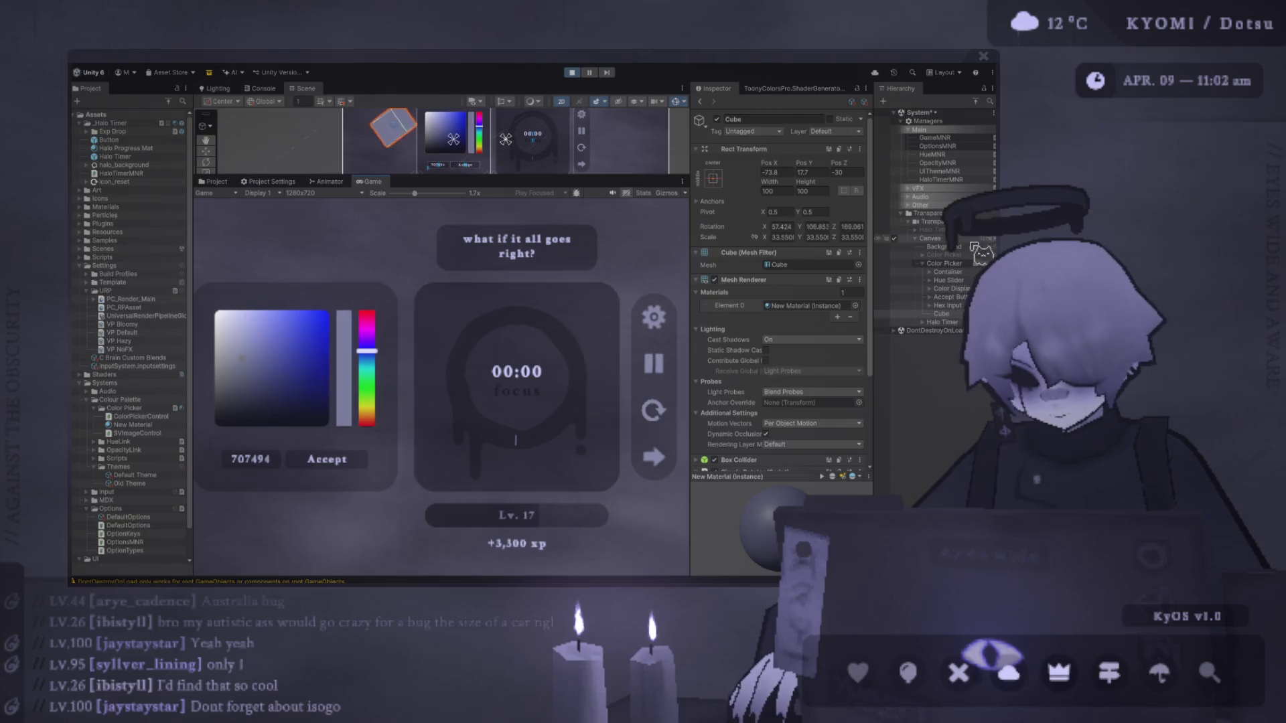
mouse_move(325, 402)
left_mouse_down()
mouse_move(324, 344)
mouse_move(264, 367)
mouse_move(285, 355)
mouse_move(289, 329)
left_mouse_up()
mouse_move(367, 351)
left_mouse_down()
mouse_move(368, 399)
mouse_move(382, 362)
mouse_move(375, 323)
left_mouse_up()
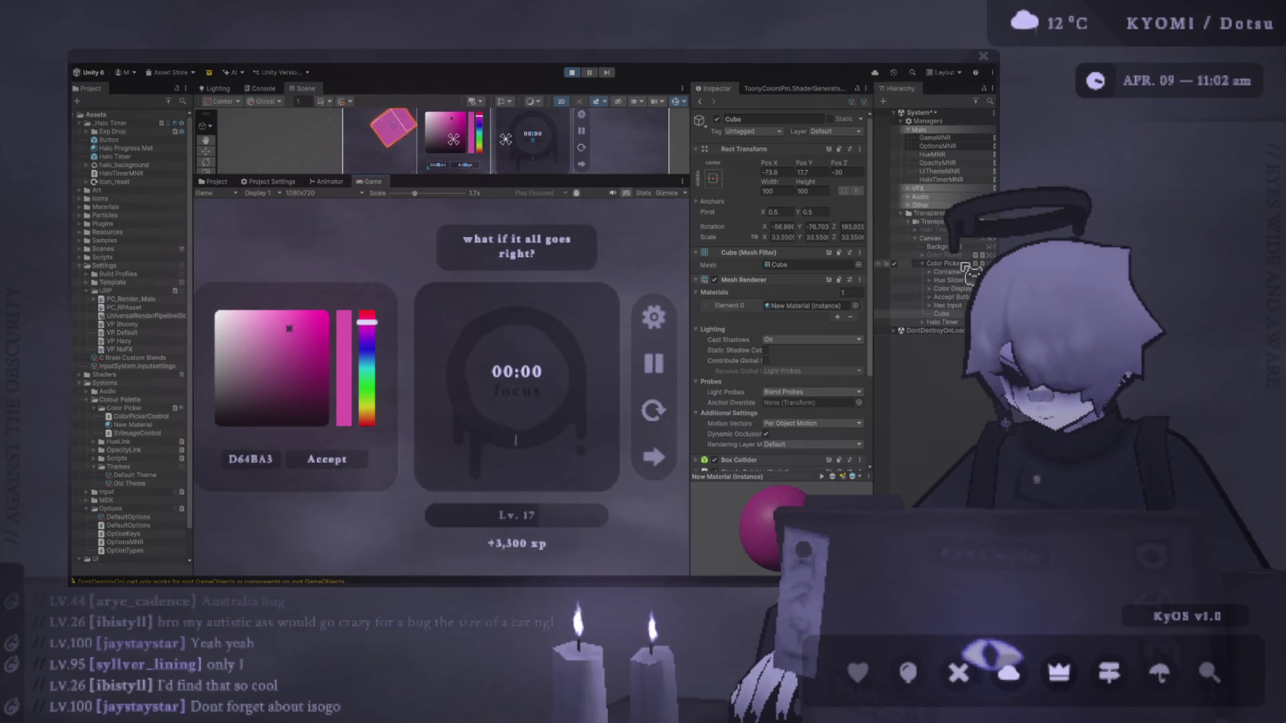
Move the Color Picker and Halo Timer to the right, then hide the Halo Timer.
left_click(944, 263)
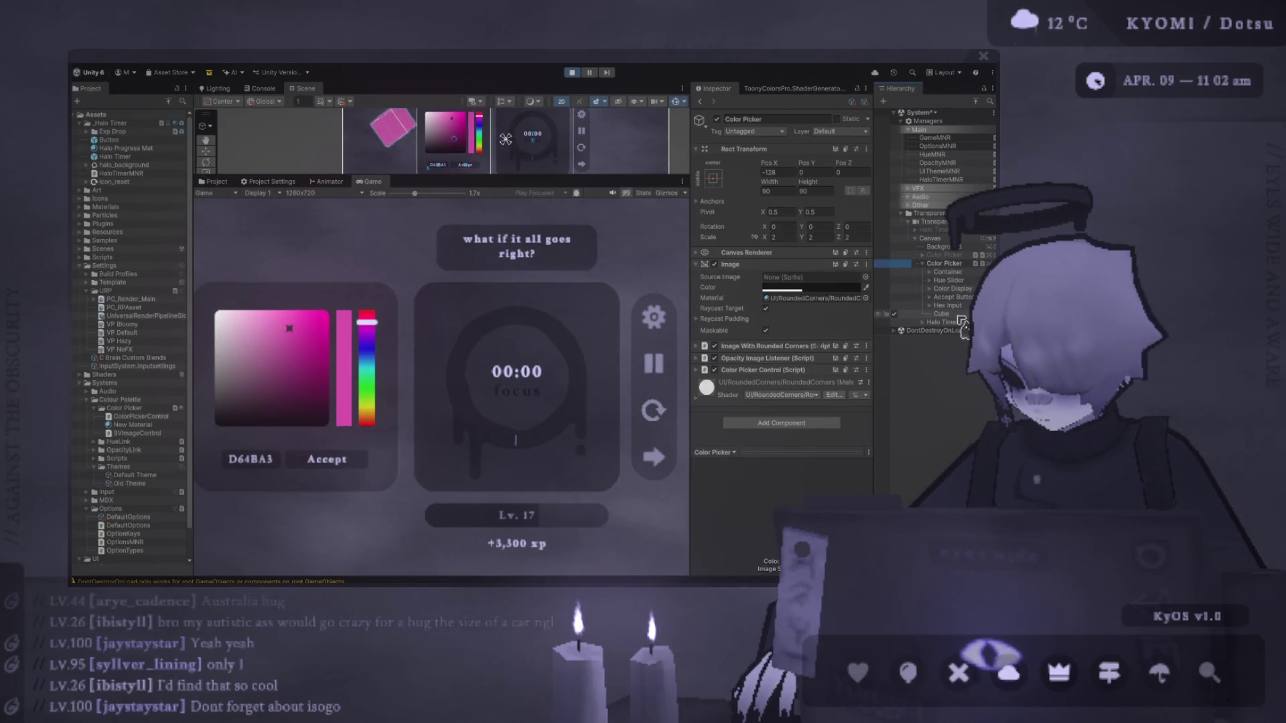
left_click(942, 322, "ctrl")
left_click(205, 151)
left_click_drag(529, 141, 568, 146)
mouse_move(425, 353)
left_mouse_down()
mouse_move(424, 309)
mouse_move(421, 419)
mouse_move(391, 377)
mouse_move(395, 348)
left_mouse_up()
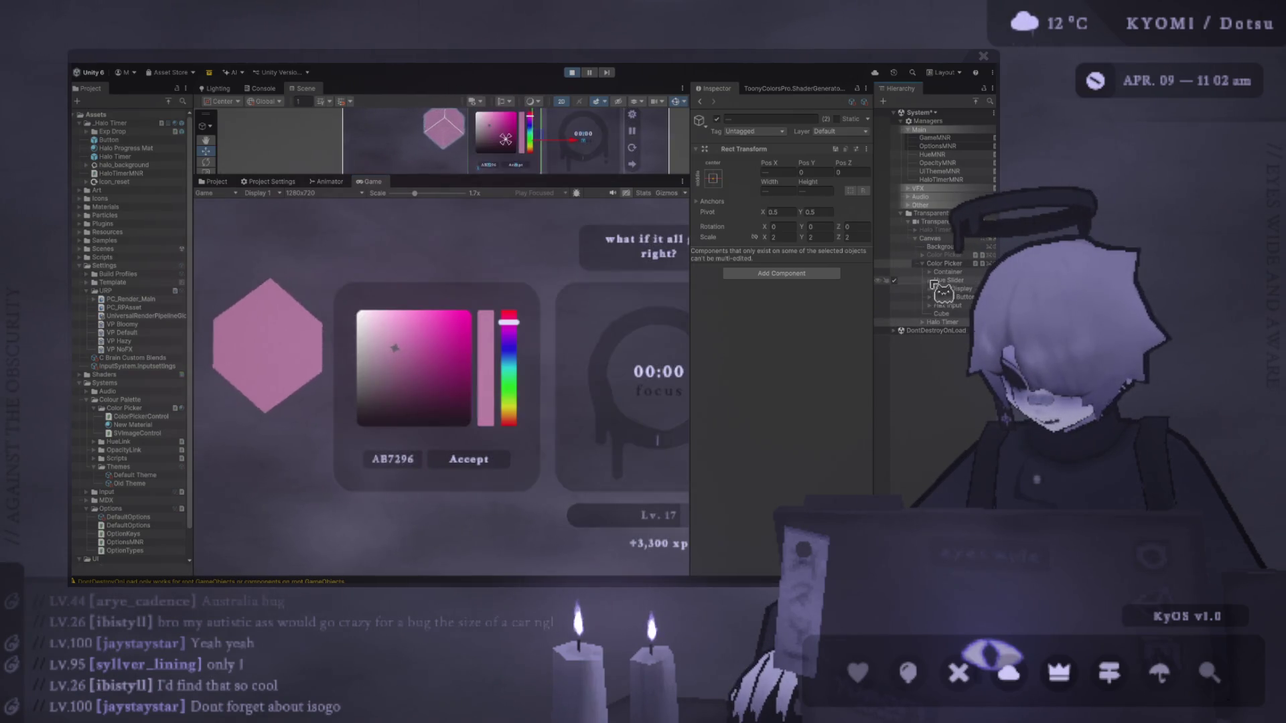
left_click(894, 322)
left_click(924, 313)
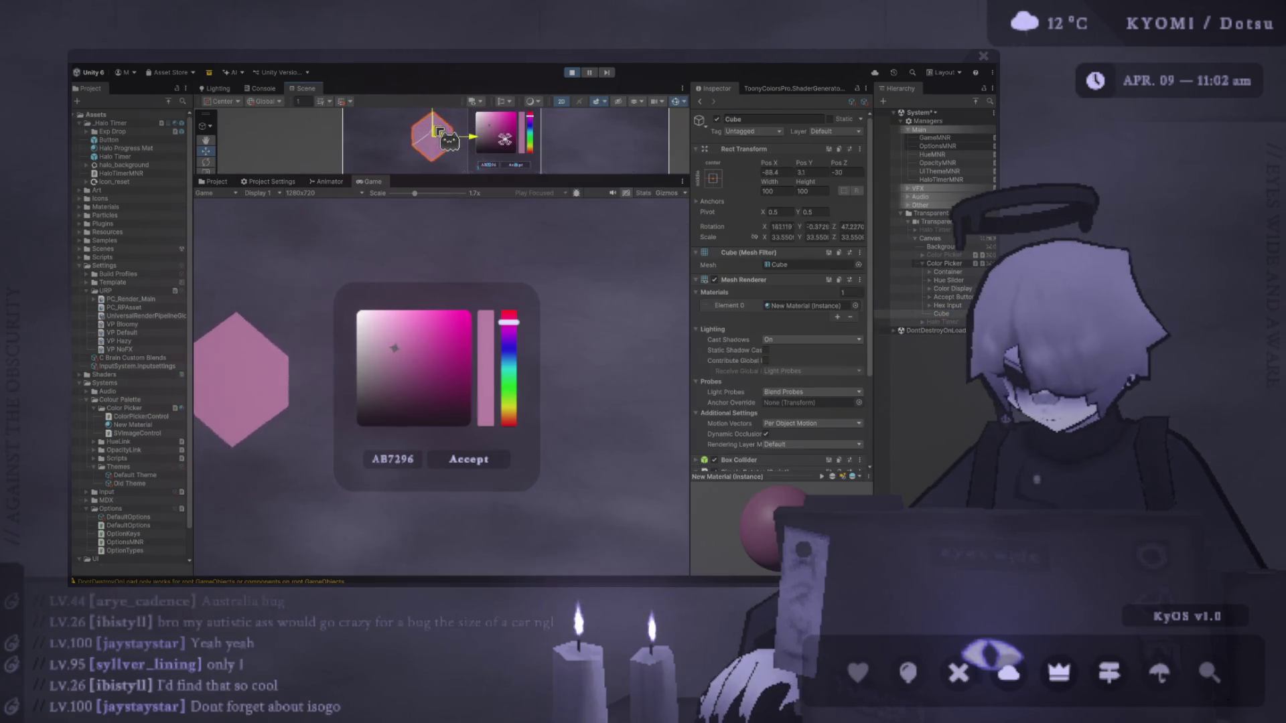
Test pale pink, cyan, lavender and purple colours in the picker, scaling the preview to 0.94x.
left_click(946, 264)
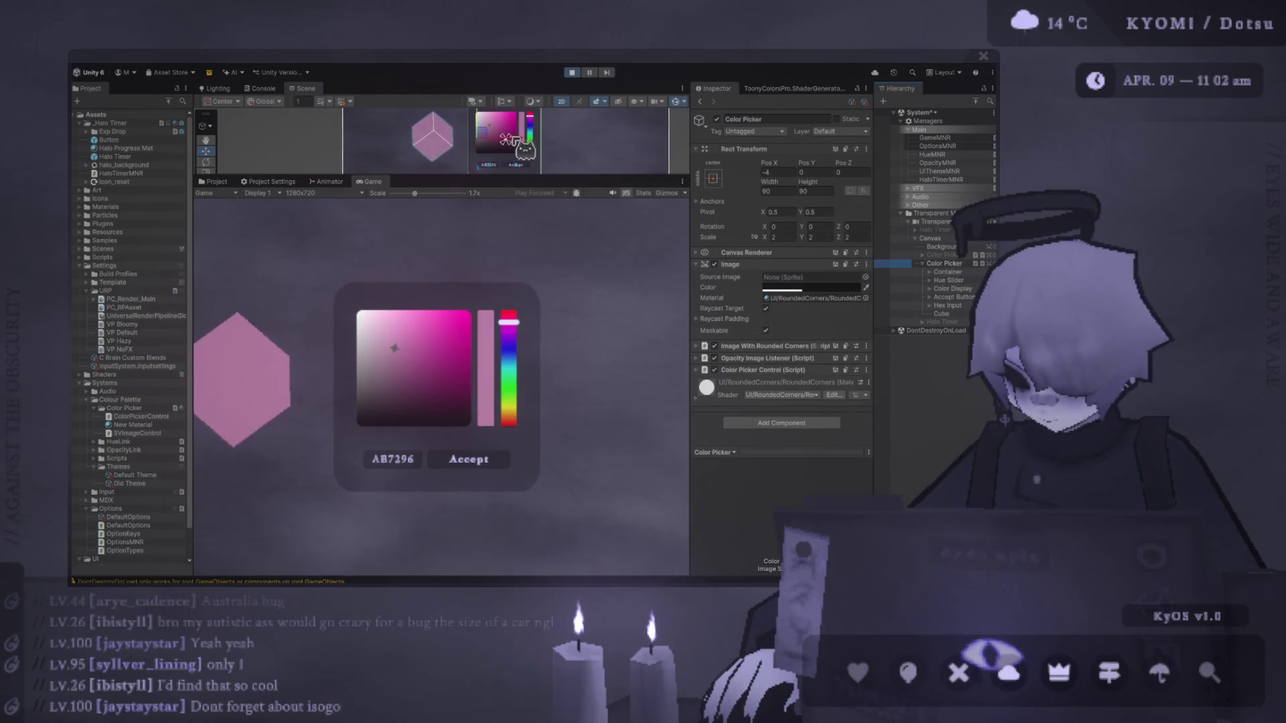
mouse_move(489, 373)
left_mouse_down()
mouse_move(497, 354)
mouse_move(418, 359)
mouse_move(462, 368)
left_mouse_up()
mouse_move(551, 320)
left_mouse_down()
mouse_move(551, 395)
mouse_move(543, 267)
mouse_move(534, 401)
mouse_move(534, 345)
left_mouse_up()
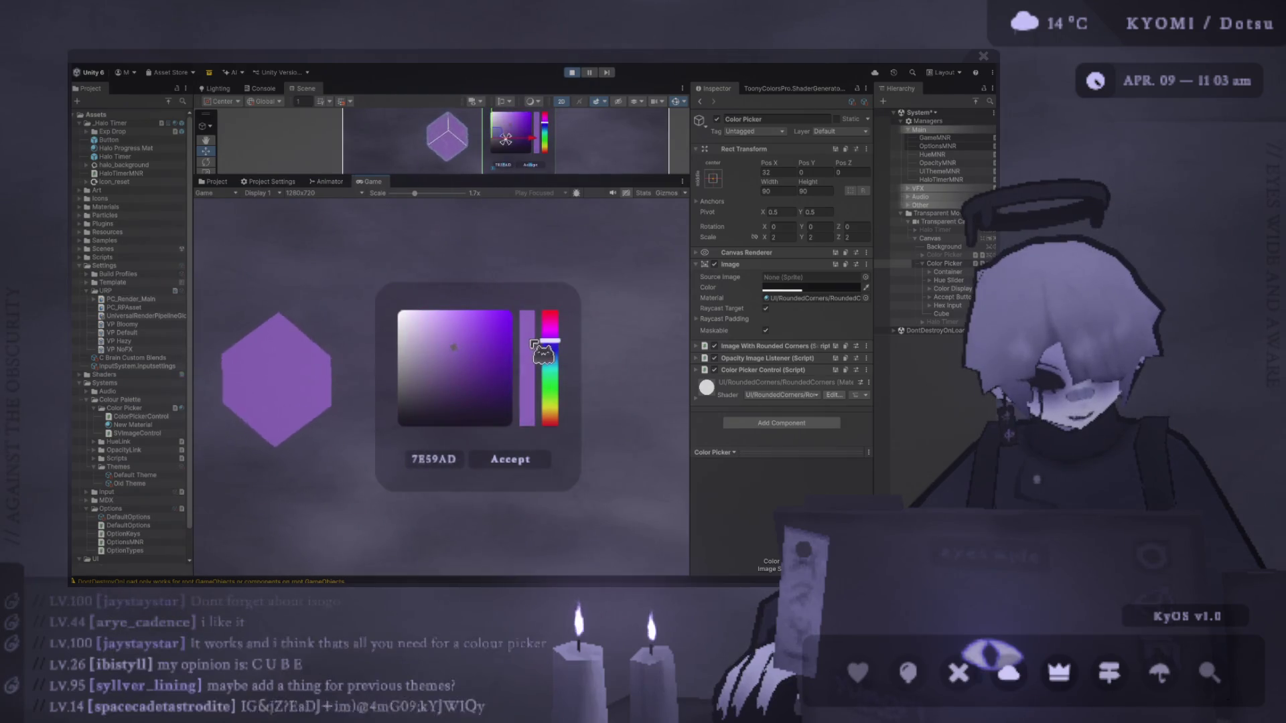
mouse_move(455, 352)
left_mouse_down()
mouse_move(387, 364)
mouse_move(382, 324)
mouse_move(431, 297)
mouse_move(491, 346)
left_mouse_up()
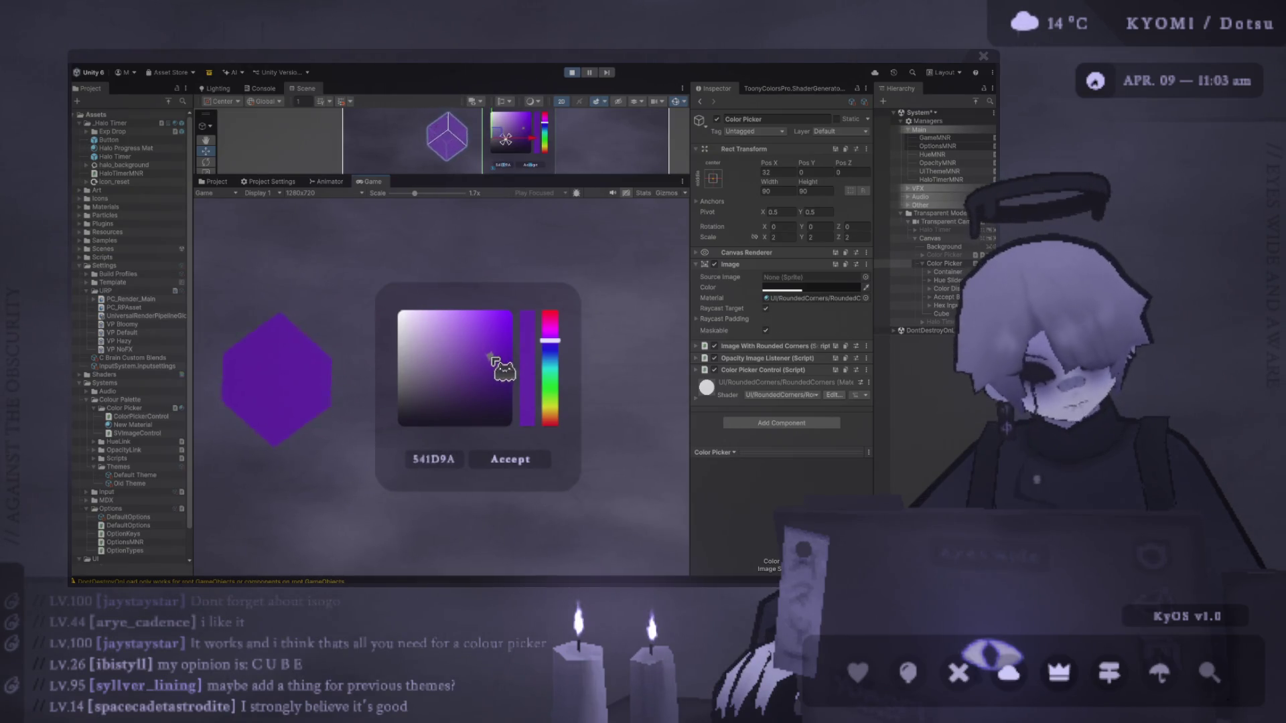
mouse_move(469, 285)
left_mouse_down()
mouse_move(388, 253)
mouse_move(447, 303)
left_mouse_up()
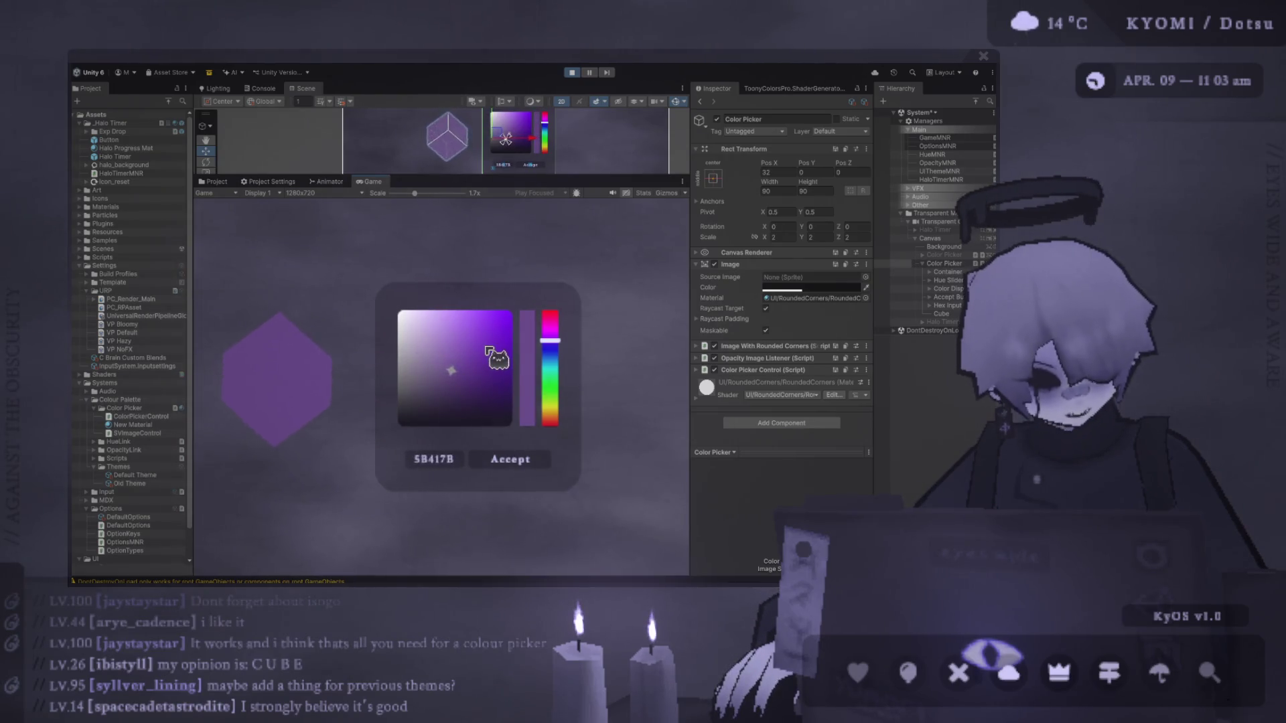
mouse_move(472, 376)
left_mouse_down()
mouse_move(483, 230)
mouse_move(494, 375)
mouse_move(471, 402)
mouse_move(446, 337)
left_mouse_up()
mouse_move(549, 342)
left_mouse_down()
mouse_move(562, 325)
mouse_move(580, 362)
mouse_move(581, 336)
mouse_move(580, 461)
mouse_move(574, 281)
left_mouse_up()
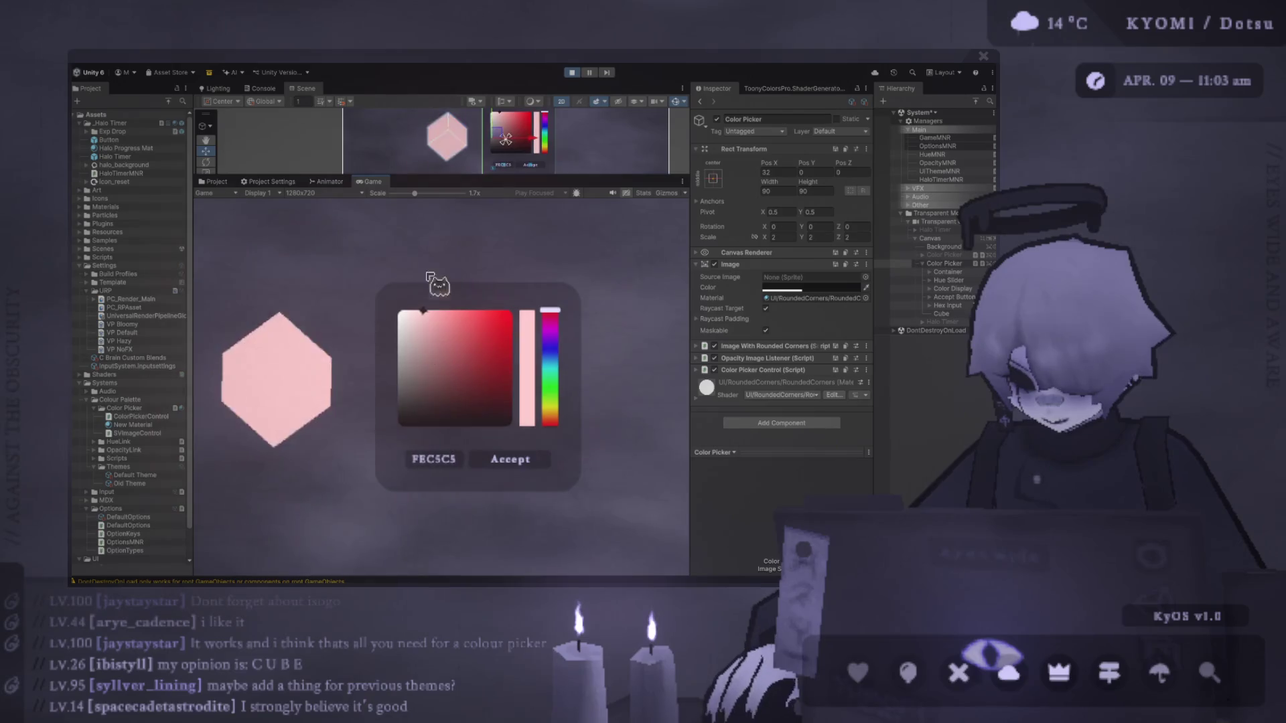
left_click_drag(415, 194, 395, 195)
Try dark brown, pink and dark reds AB3636 and 751414, plus white and black, at 2x preview.
left_click(431, 400)
left_click(447, 357)
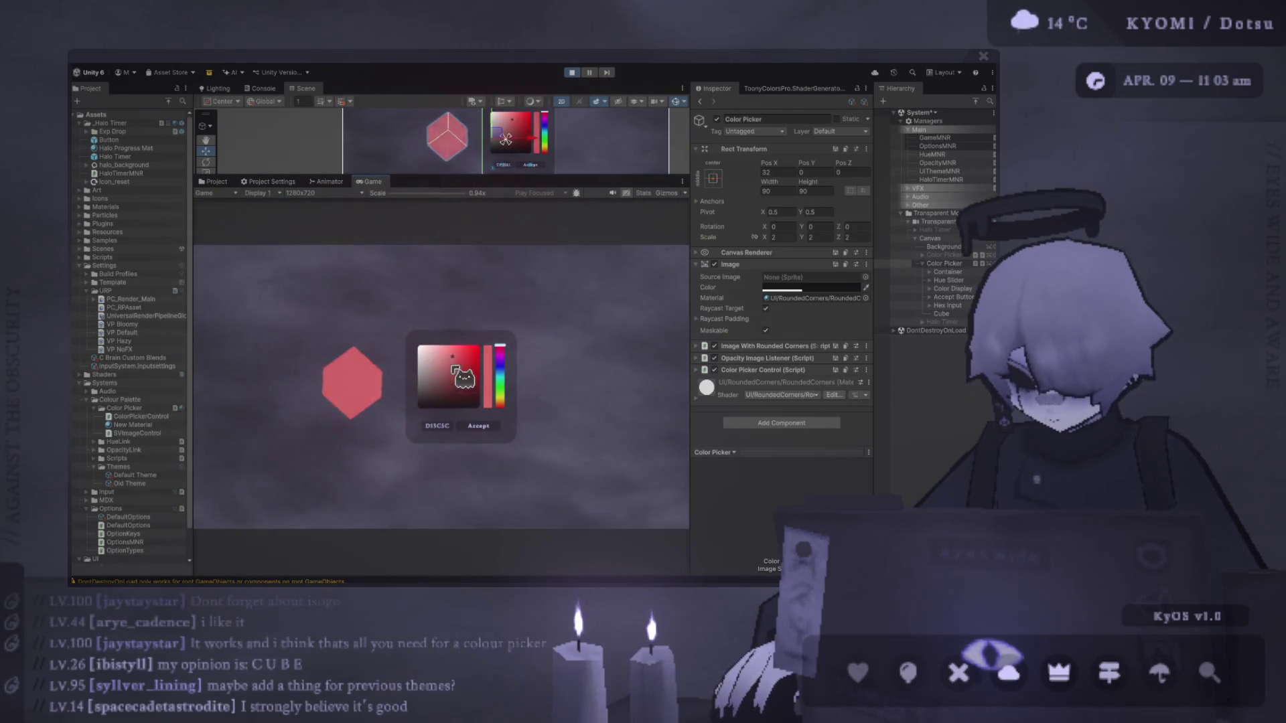
left_click_drag(391, 195, 420, 195)
left_click(497, 428)
left_click(480, 344)
left_click(500, 370)
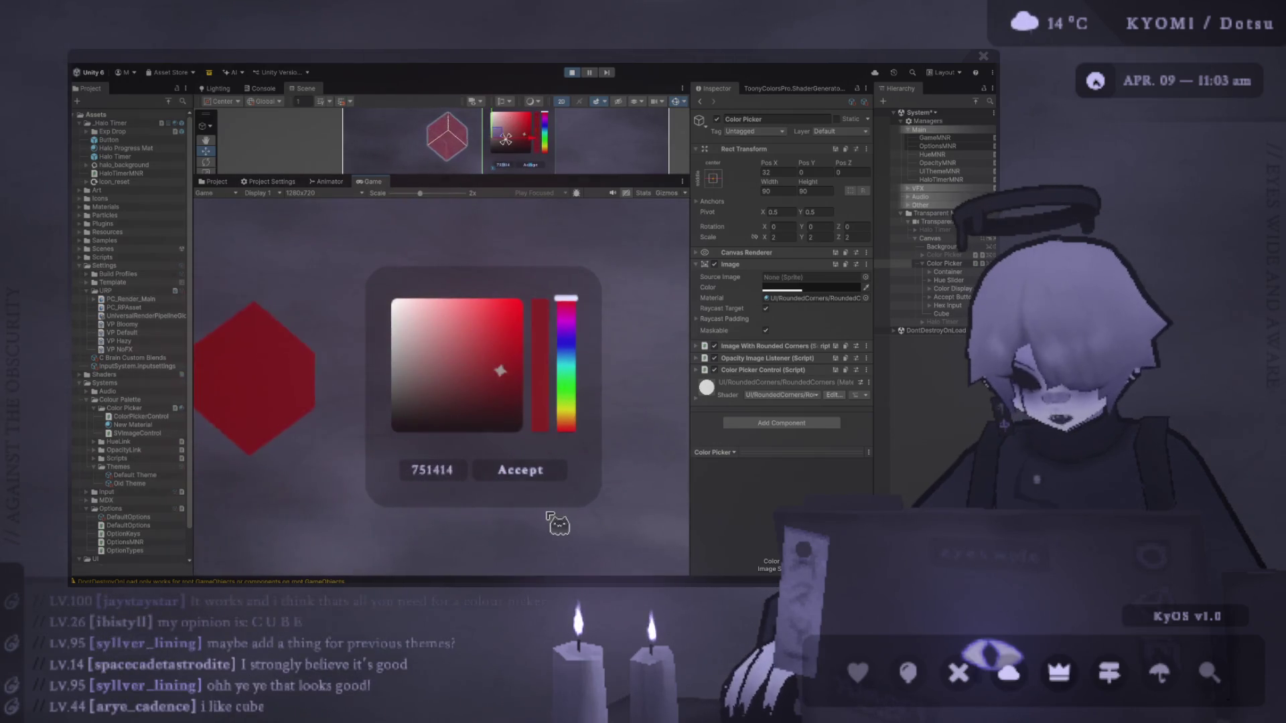
mouse_move(468, 432)
left_mouse_down()
mouse_move(425, 297)
mouse_move(392, 298)
mouse_move(511, 432)
left_mouse_up()
Sweep through pinks, reds and greys, settling on the duller red C63F3F.
left_click(438, 376)
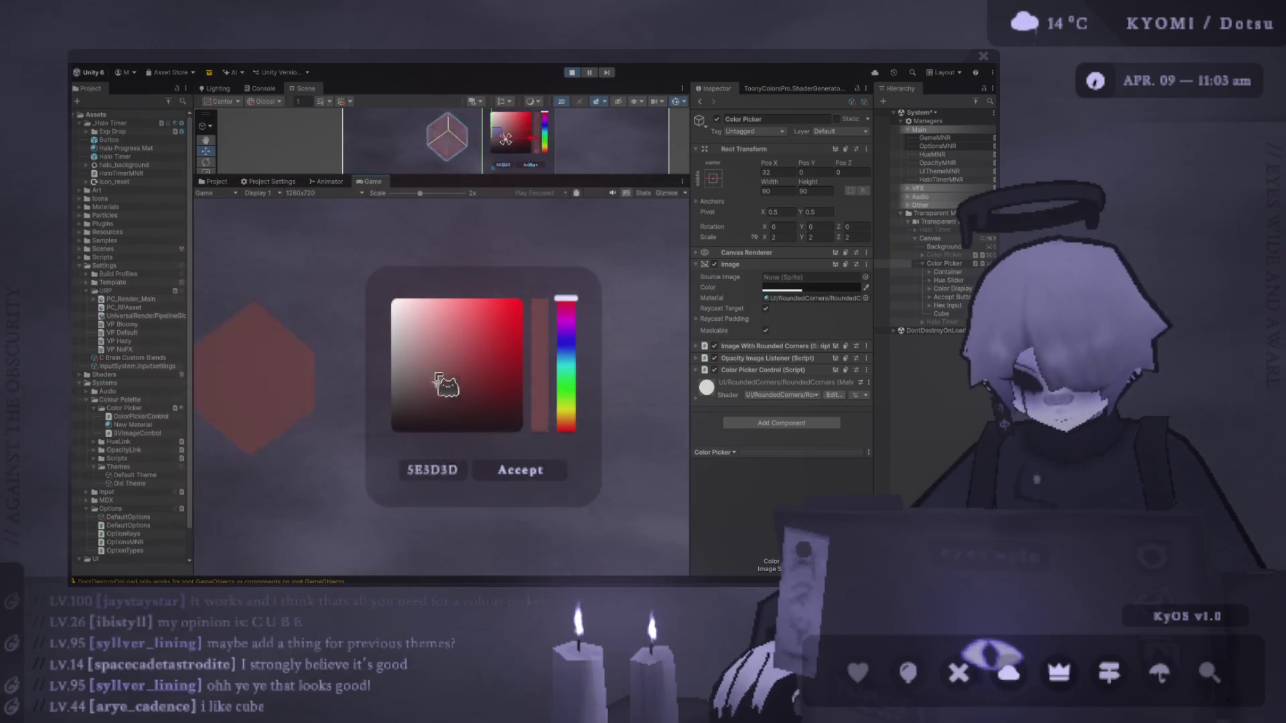
mouse_move(466, 349)
left_mouse_down()
mouse_move(411, 287)
mouse_move(416, 422)
mouse_move(469, 330)
mouse_move(431, 341)
mouse_move(431, 273)
mouse_move(395, 338)
mouse_move(494, 250)
mouse_move(568, 249)
left_mouse_up()
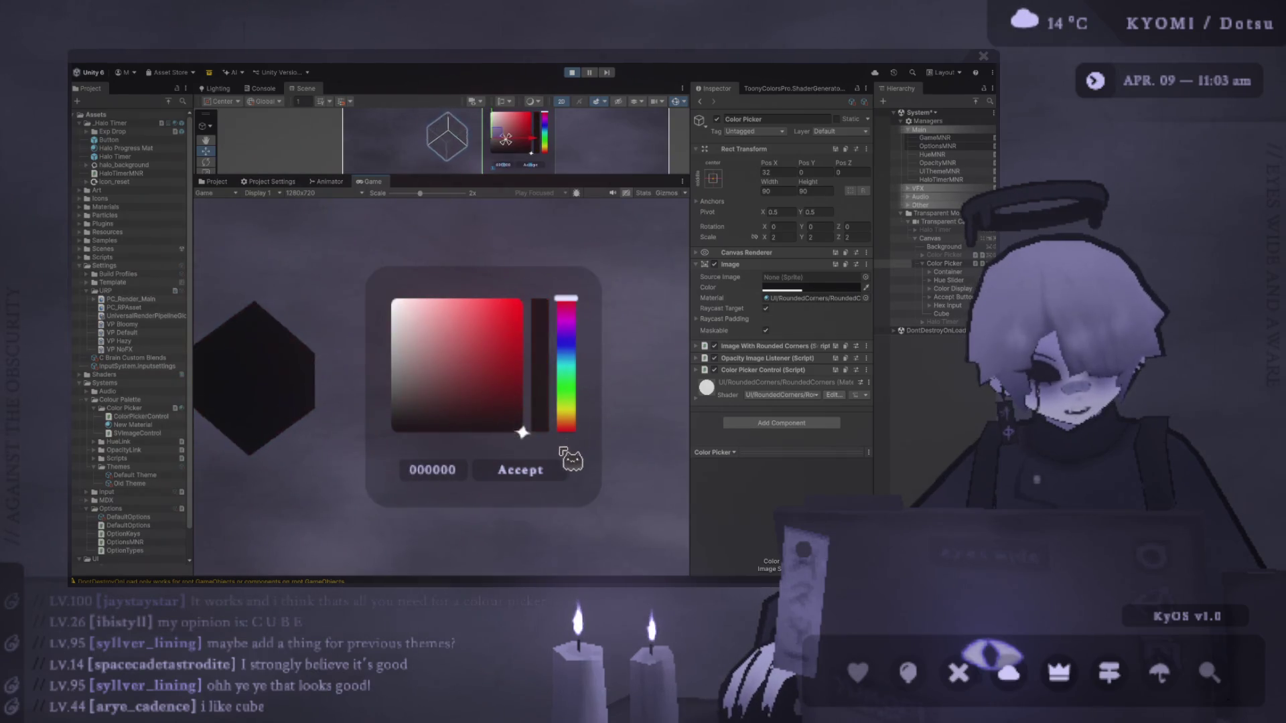
mouse_move(535, 439)
left_mouse_down()
mouse_move(444, 392)
mouse_move(436, 324)
mouse_move(499, 354)
mouse_move(390, 380)
mouse_move(376, 284)
mouse_move(521, 287)
left_mouse_up()
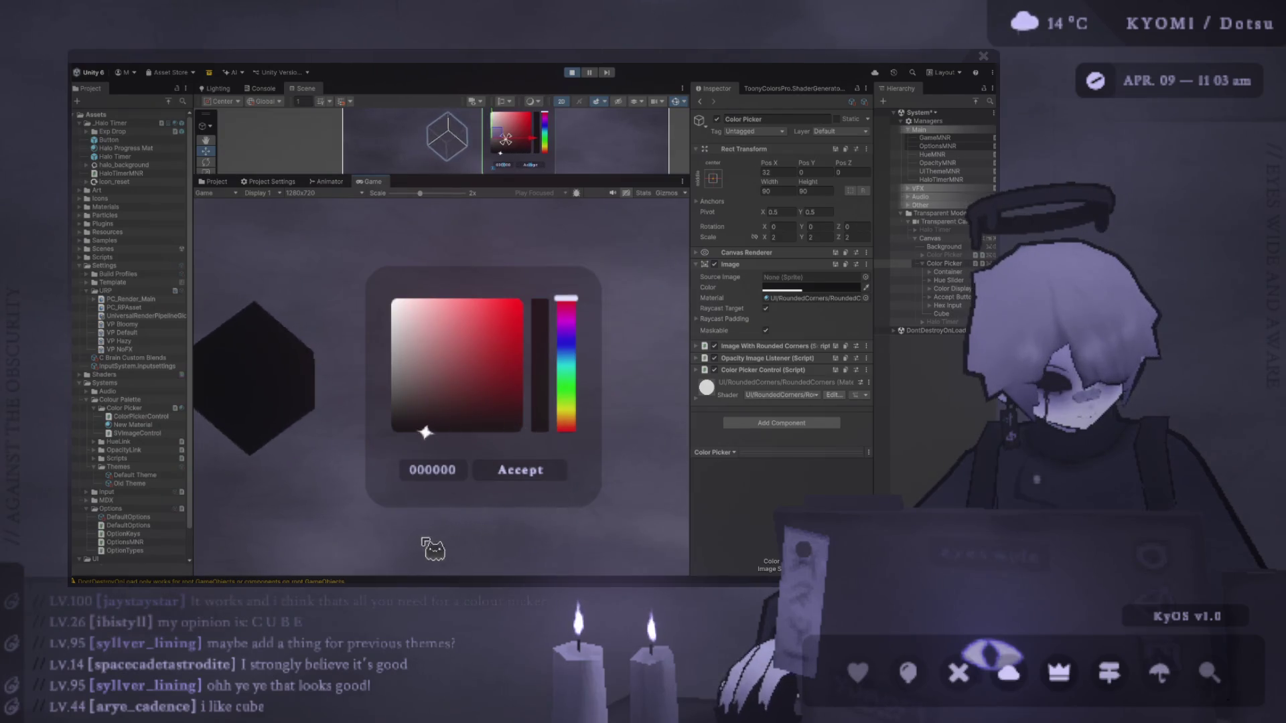
mouse_move(388, 429)
left_mouse_down()
mouse_move(388, 315)
mouse_move(503, 245)
left_mouse_up()
left_click_drag(540, 318, 492, 349)
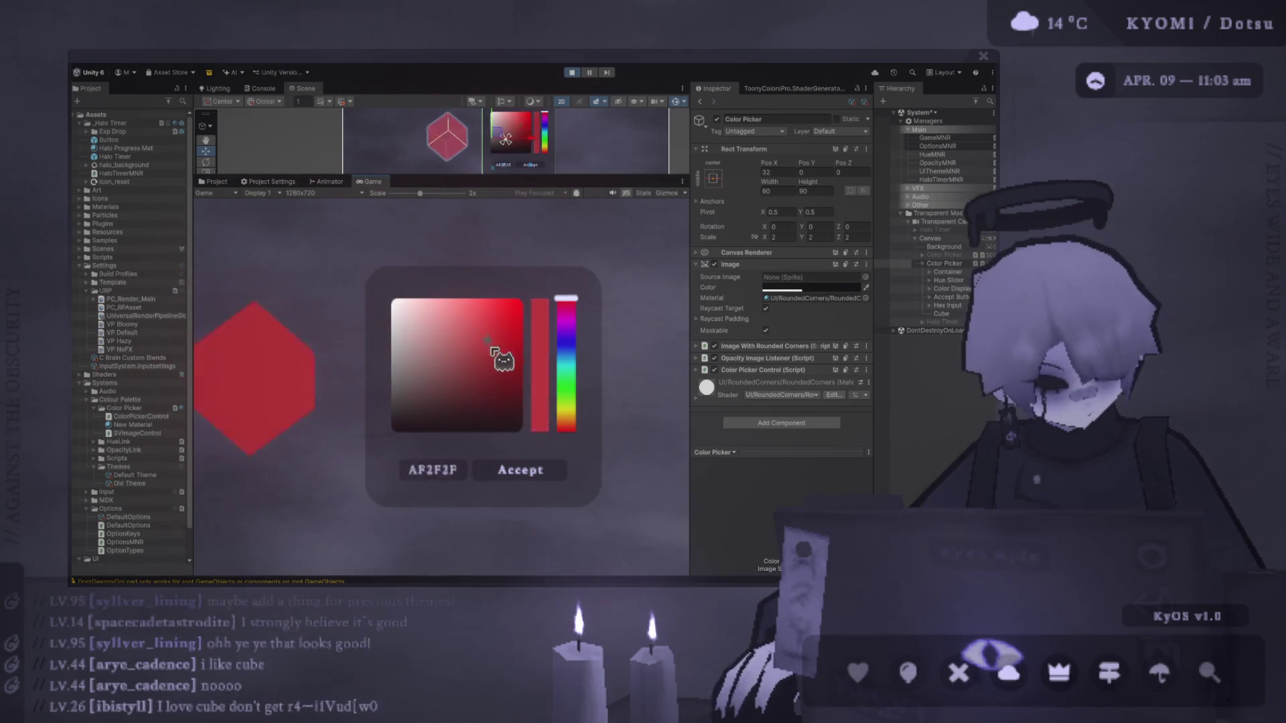
mouse_move(483, 385)
left_mouse_down()
mouse_move(451, 279)
mouse_move(409, 347)
mouse_move(496, 302)
mouse_move(427, 330)
mouse_move(407, 427)
mouse_move(519, 333)
mouse_move(504, 261)
mouse_move(398, 352)
mouse_move(480, 367)
mouse_move(509, 298)
left_mouse_up()
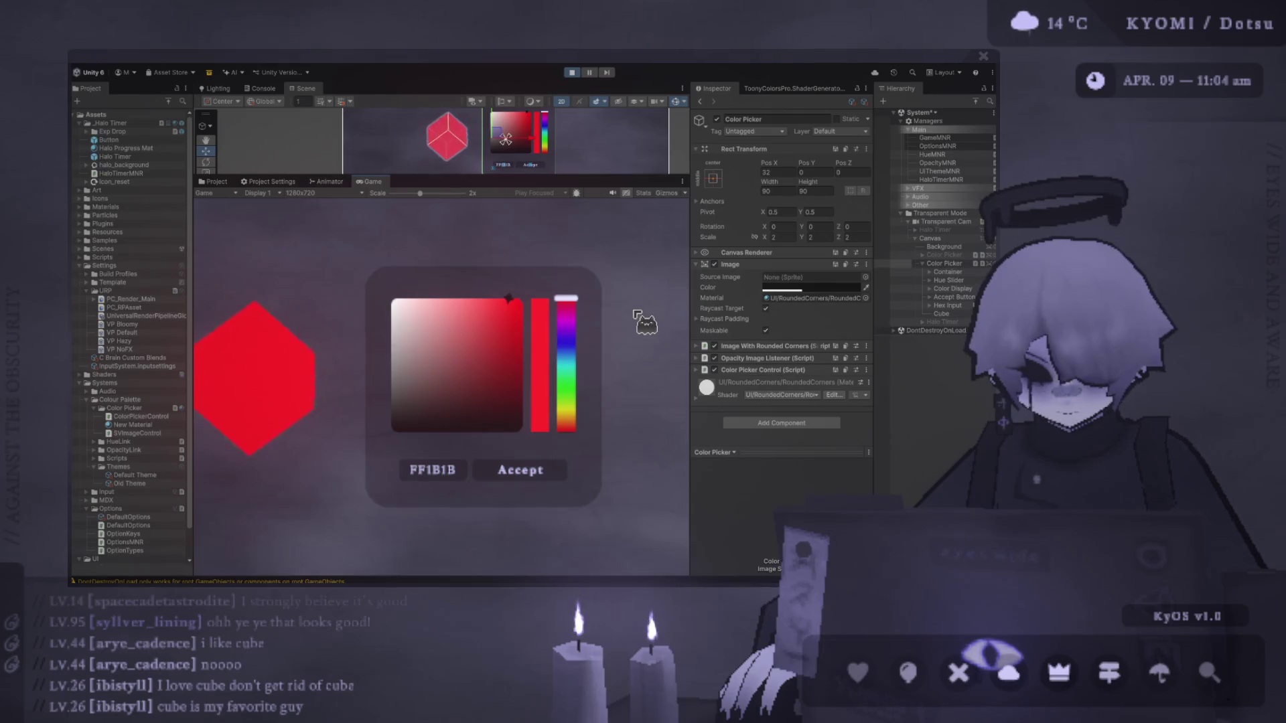
mouse_move(482, 333)
left_mouse_down()
mouse_move(380, 417)
mouse_move(491, 342)
mouse_move(480, 329)
left_mouse_up()
mouse_move(420, 193)
left_mouse_down()
mouse_move(394, 194)
mouse_move(417, 193)
left_mouse_up()
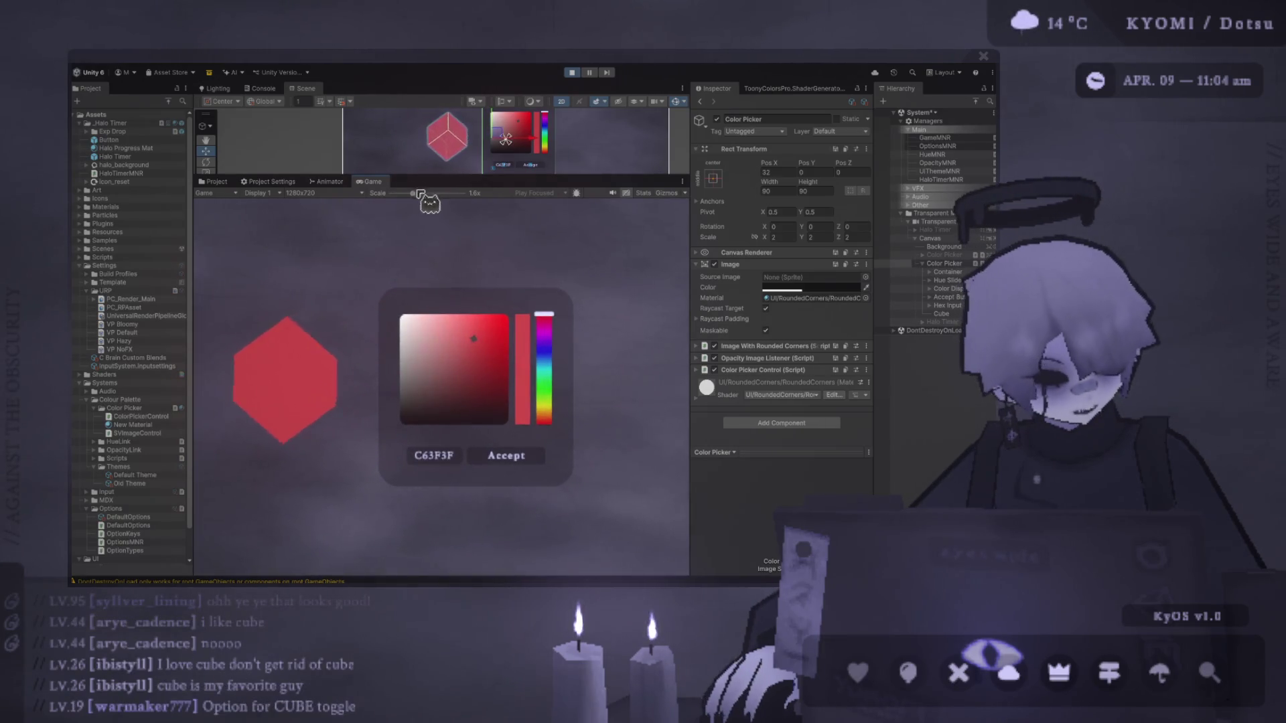
Move the Cube above the colour picker and test a lighter red.
left_click(941, 314)
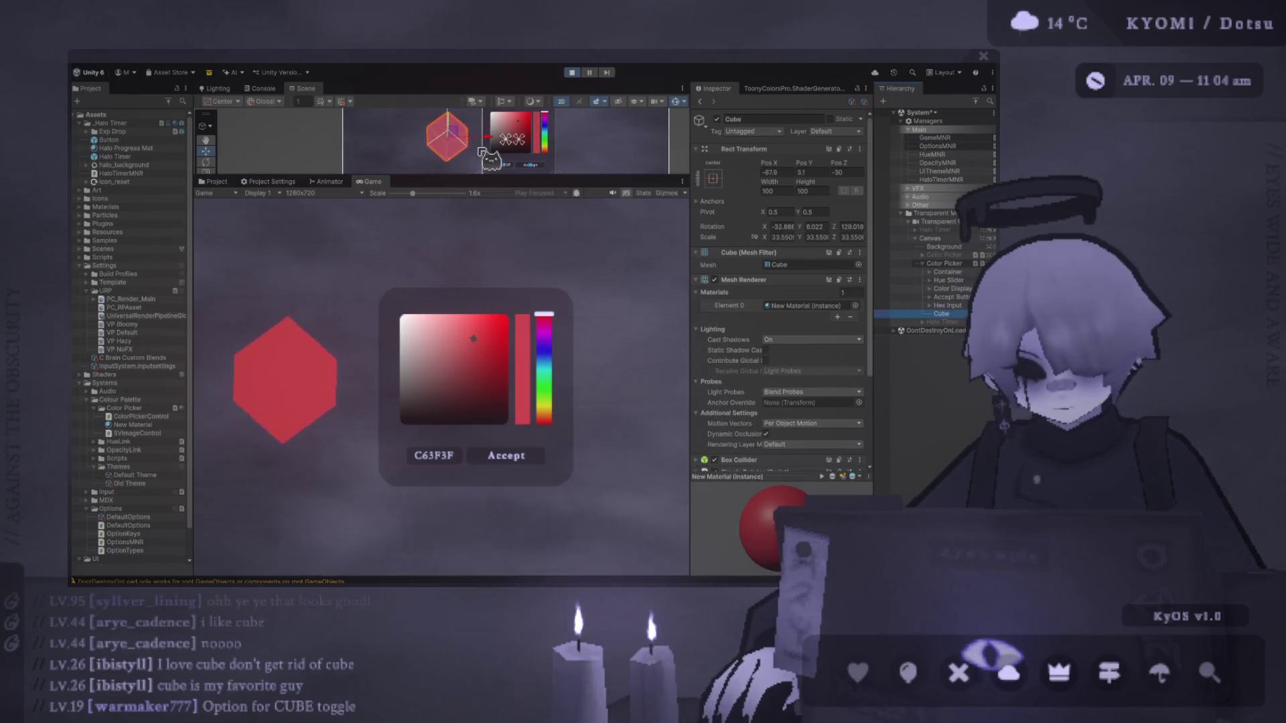
left_click_drag(458, 142, 463, 99)
left_click(897, 264)
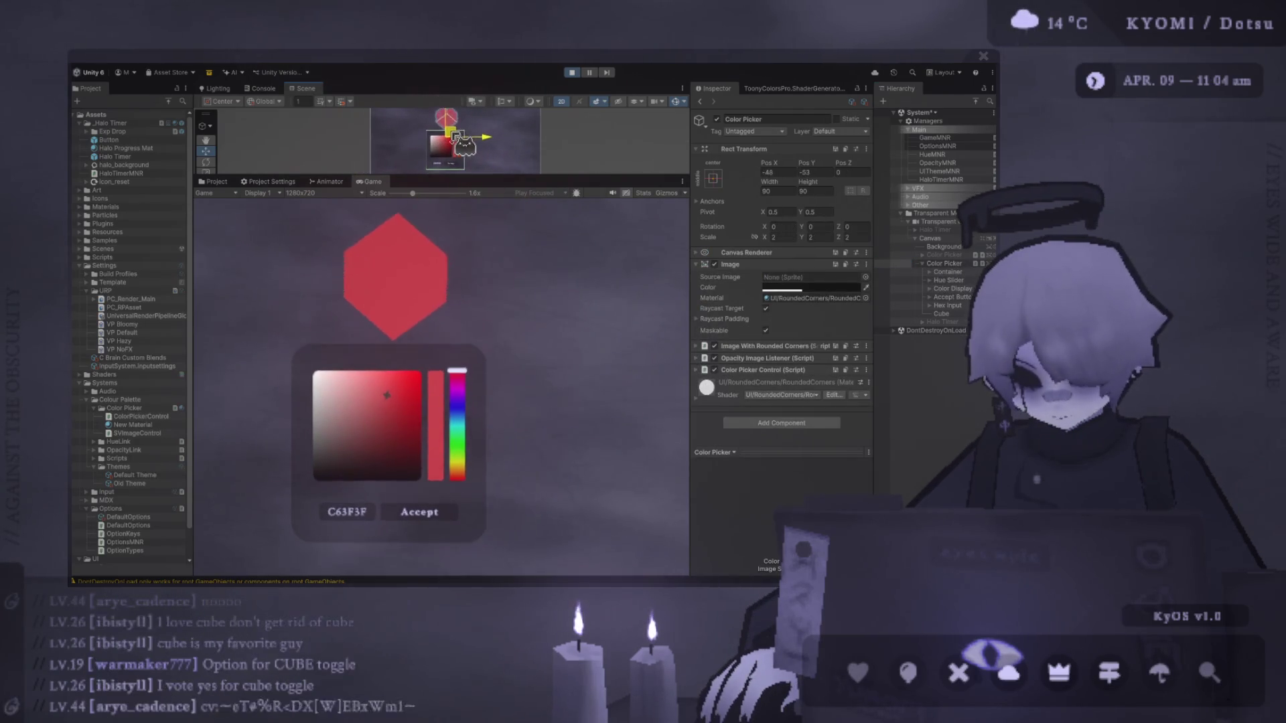
left_click(455, 119)
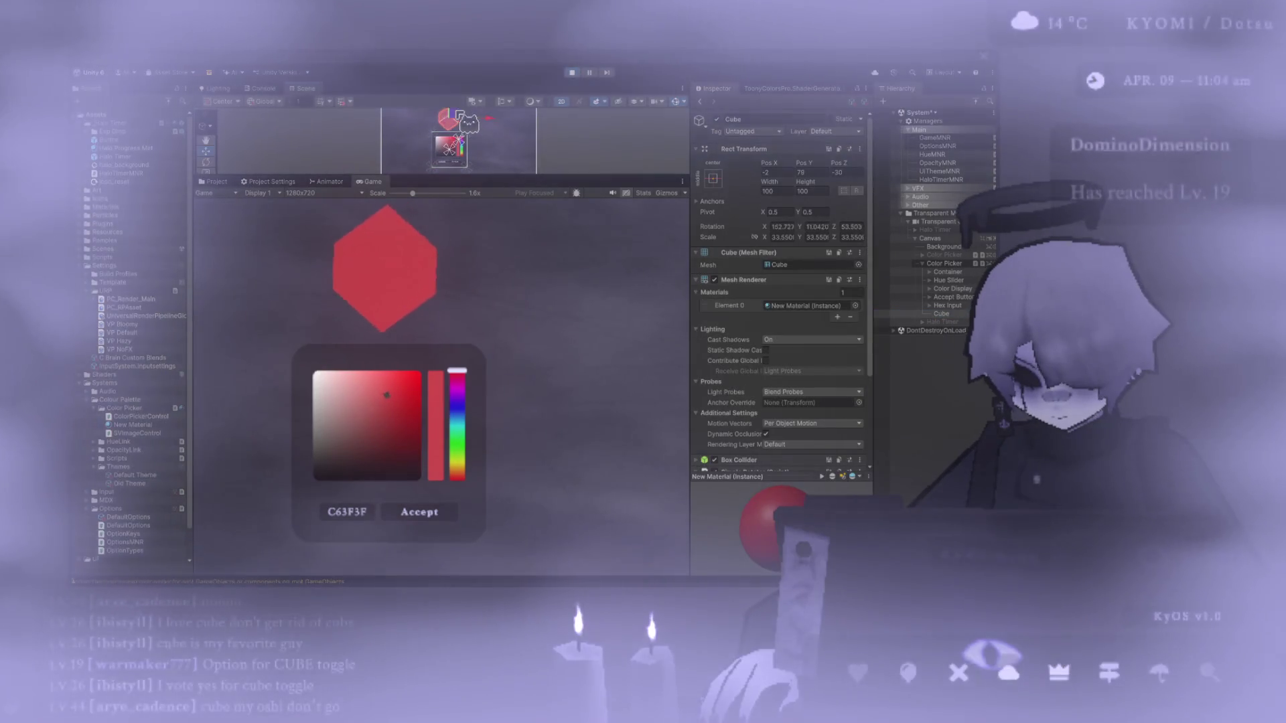
mouse_move(402, 425)
left_mouse_down()
mouse_move(333, 425)
mouse_move(377, 402)
mouse_move(364, 370)
left_mouse_up()
Scale the cube to 10 on X, Y and Z, then sweep through reds to FF2929.
left_click(781, 237)
type("10")
left_click(817, 237)
type("10")
left_click(851, 237)
type("10")
mouse_move(461, 132)
left_mouse_down()
mouse_move(462, 169)
mouse_move(468, 115)
left_mouse_up()
left_click(422, 355)
mouse_move(422, 355)
left_mouse_down()
mouse_move(310, 425)
mouse_move(416, 411)
mouse_move(426, 350)
mouse_move(392, 409)
mouse_move(379, 375)
mouse_move(376, 431)
mouse_move(337, 395)
mouse_move(392, 359)
mouse_move(397, 328)
mouse_move(396, 373)
mouse_move(380, 295)
mouse_move(299, 324)
mouse_move(390, 414)
mouse_move(436, 335)
mouse_move(405, 302)
mouse_move(408, 271)
left_mouse_up()
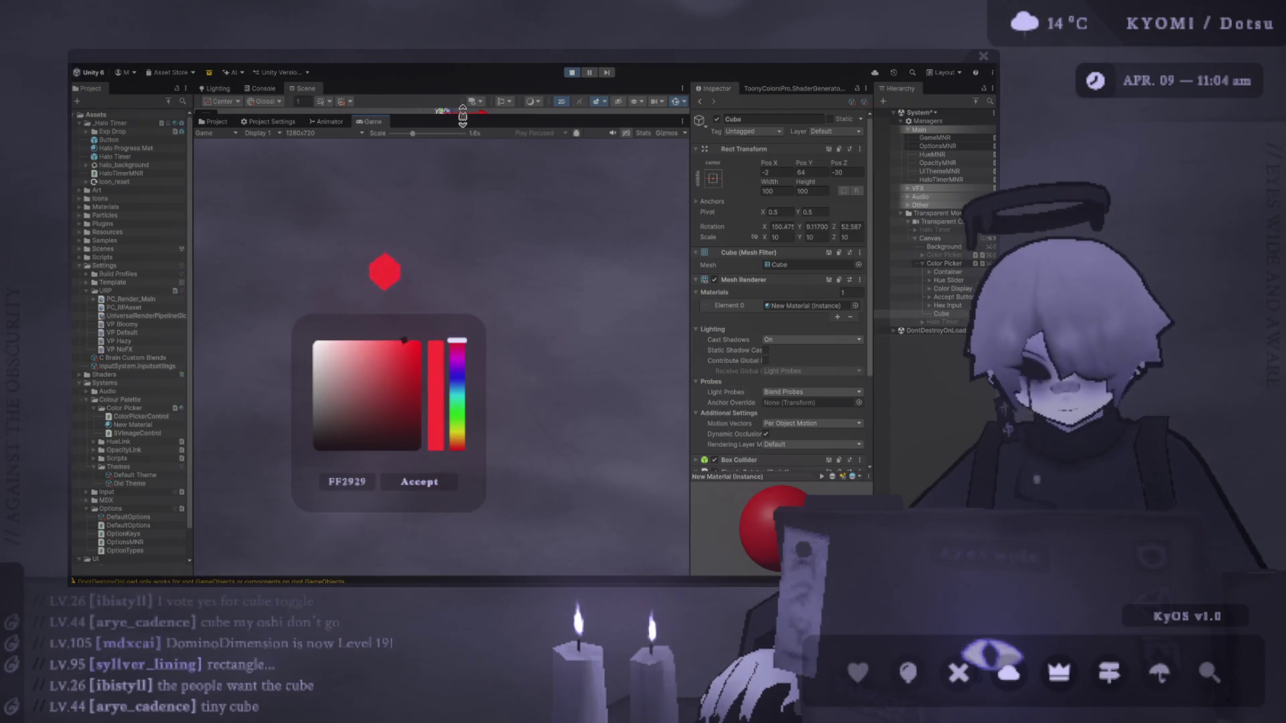
Enlarge the Scene view around the picker and try a near-white colour.
left_click_drag(462, 115, 462, 328)
scroll(494, 201, "up", 5)
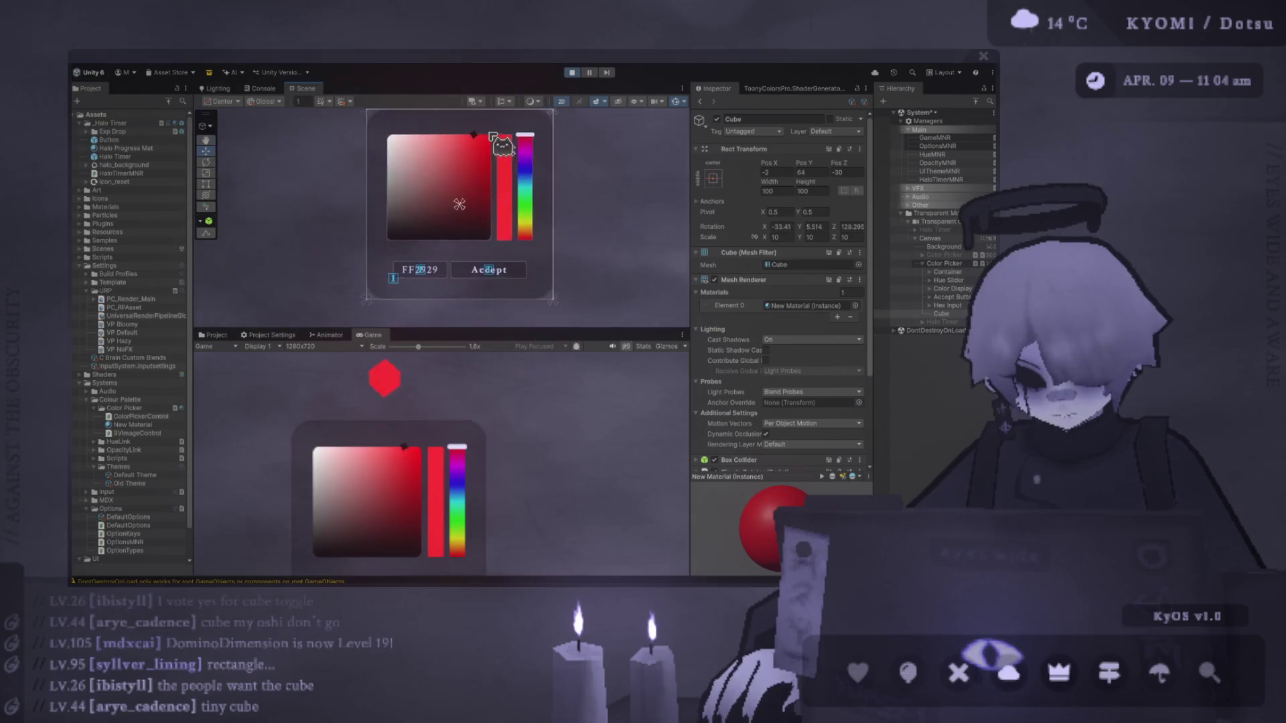
scroll(493, 137, "up", 1)
mouse_move(335, 455)
left_mouse_down()
mouse_move(320, 443)
mouse_move(376, 508)
mouse_move(384, 447)
left_mouse_up()
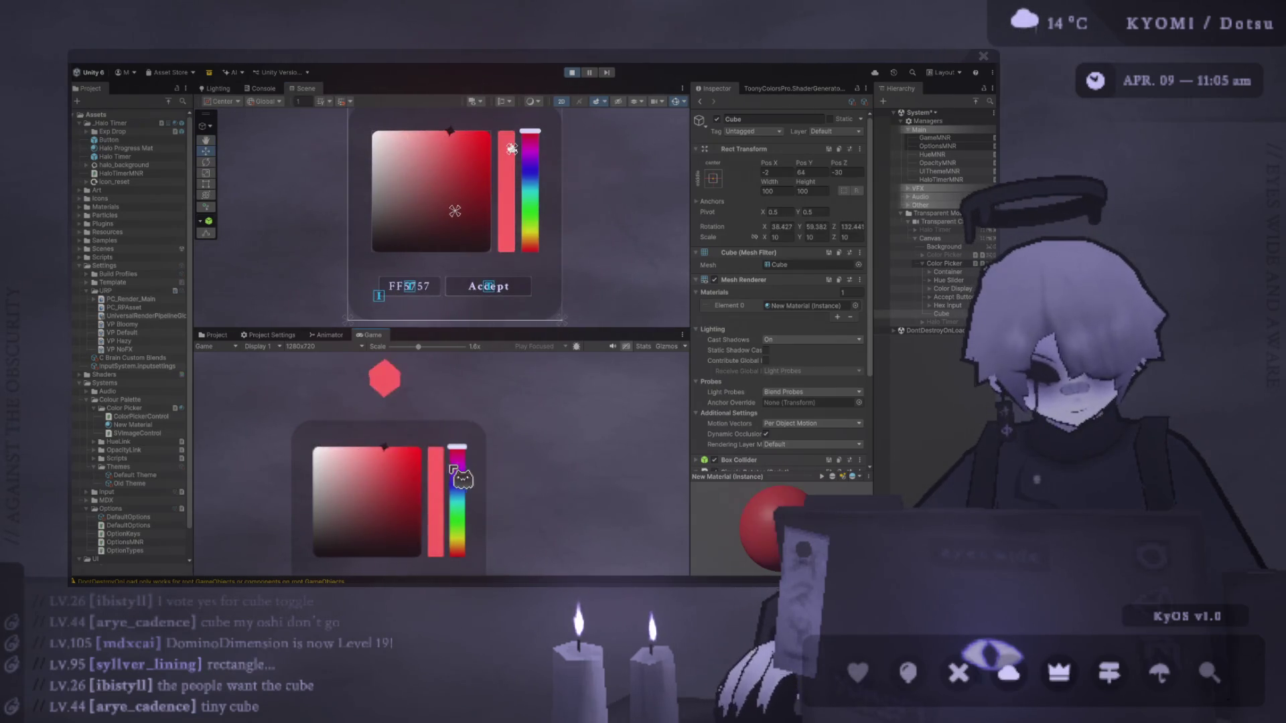
Click through the hue slider, Hex Input, SV Panel and Container objects to find the colour square.
left_click(516, 197)
left_click(516, 198)
left_click(496, 193)
left_click(516, 198)
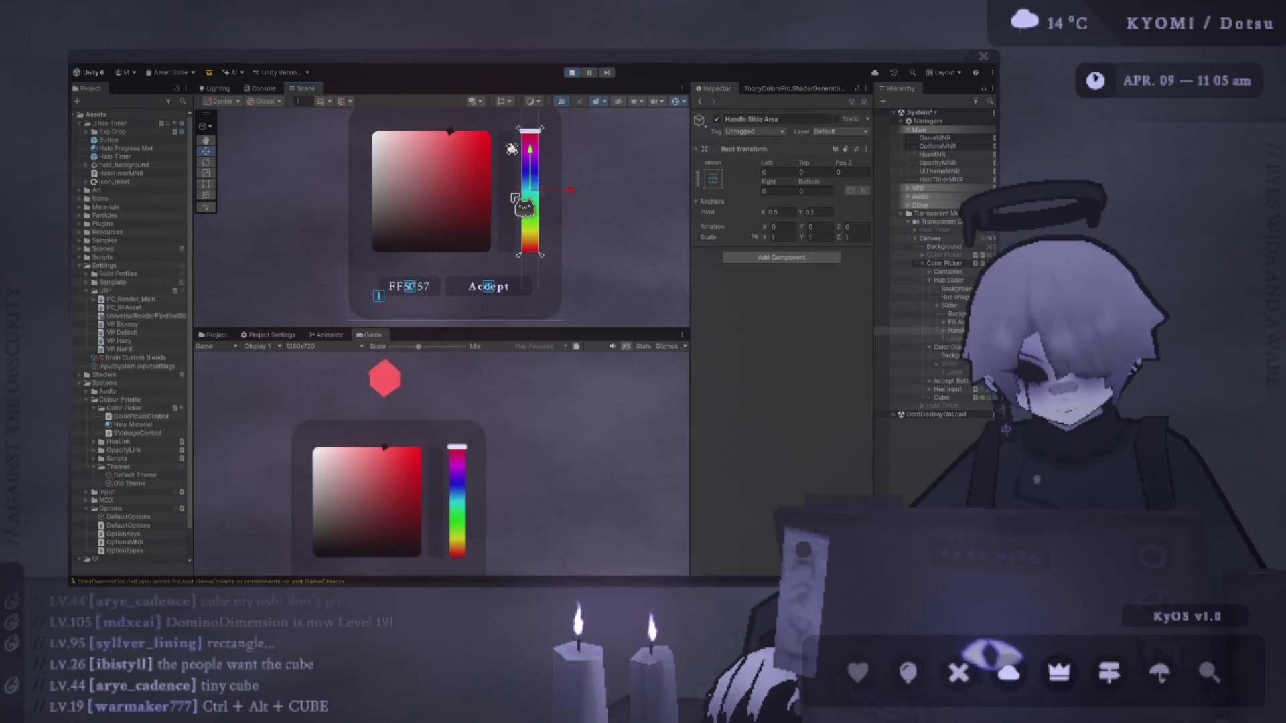
left_click(515, 198)
left_click(948, 389)
left_click(941, 398)
left_click(948, 389)
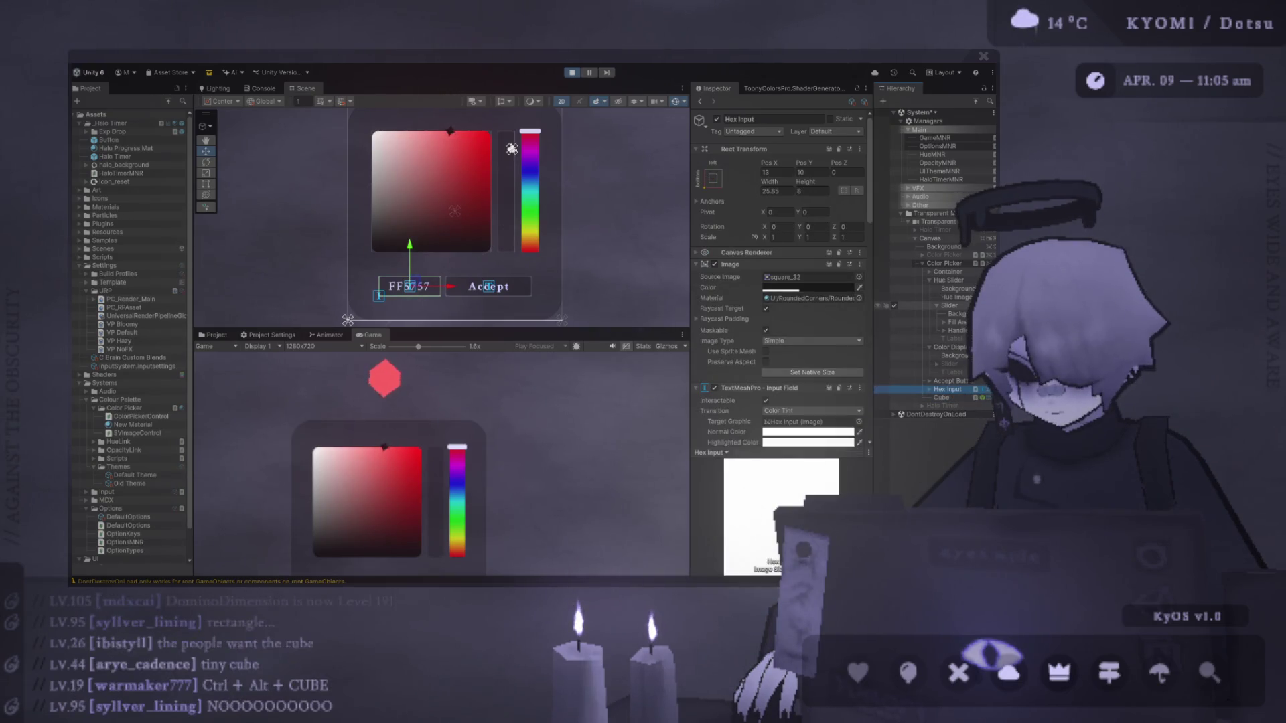
left_click(512, 149)
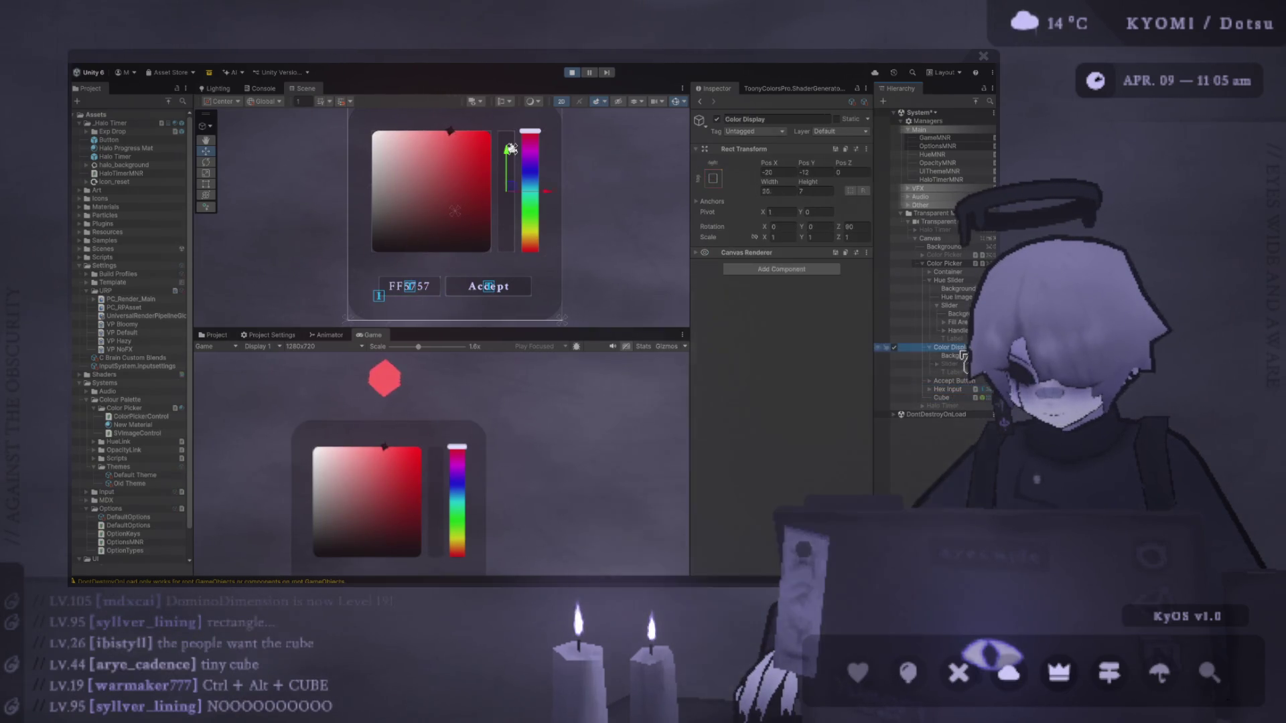
left_click(460, 201)
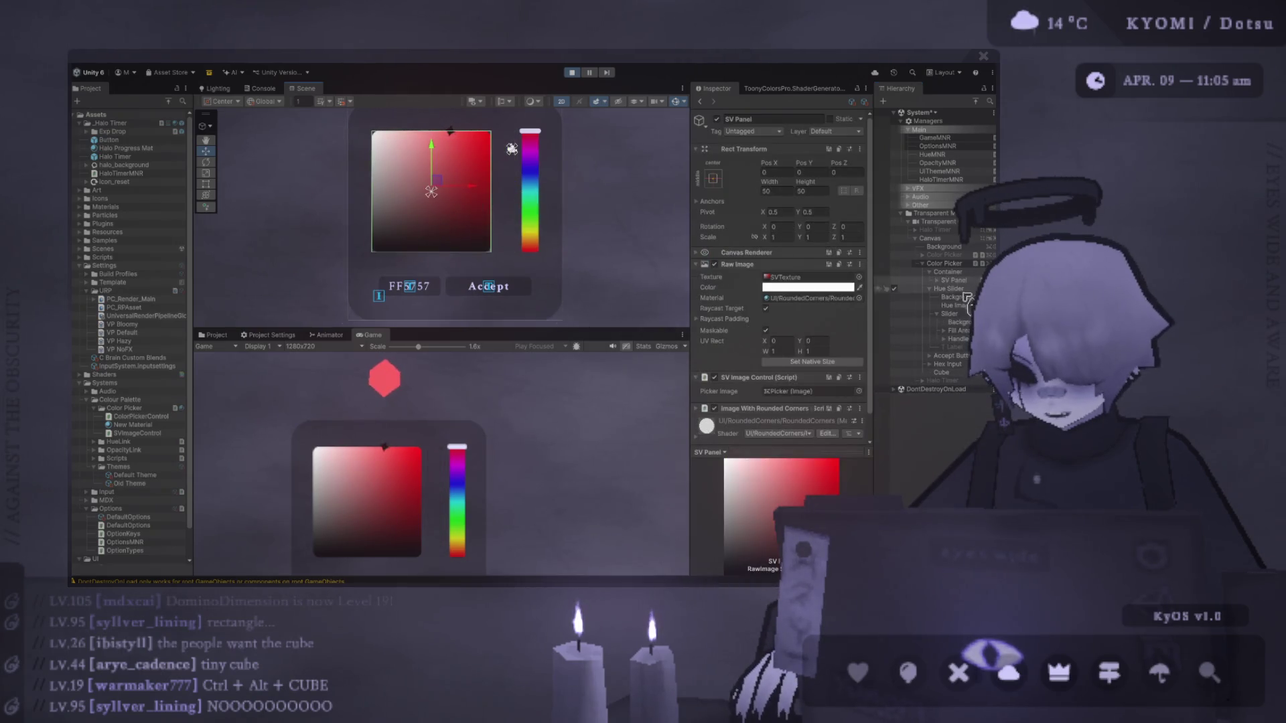
left_click(947, 272)
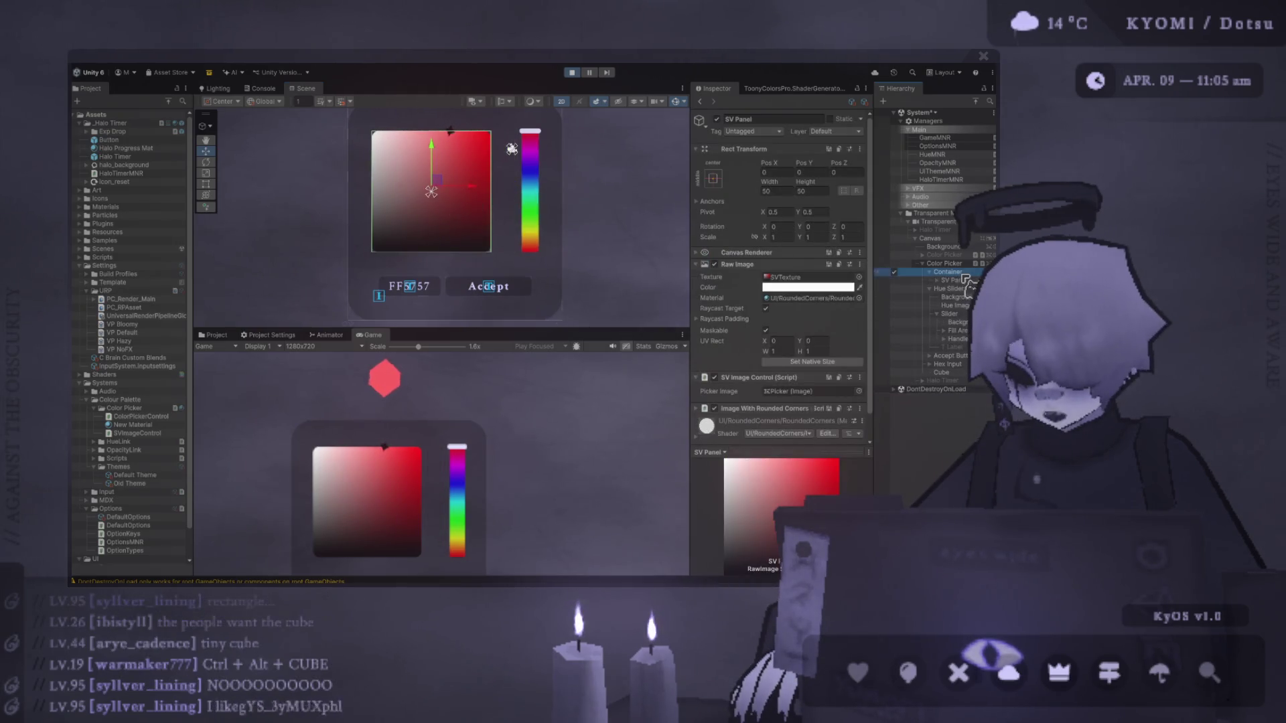
Widen the SV Panel with the Rect tool, zero its Left and Right insets, and fine-tune its width.
left_click(206, 184)
left_click_drag(490, 181, 514, 180)
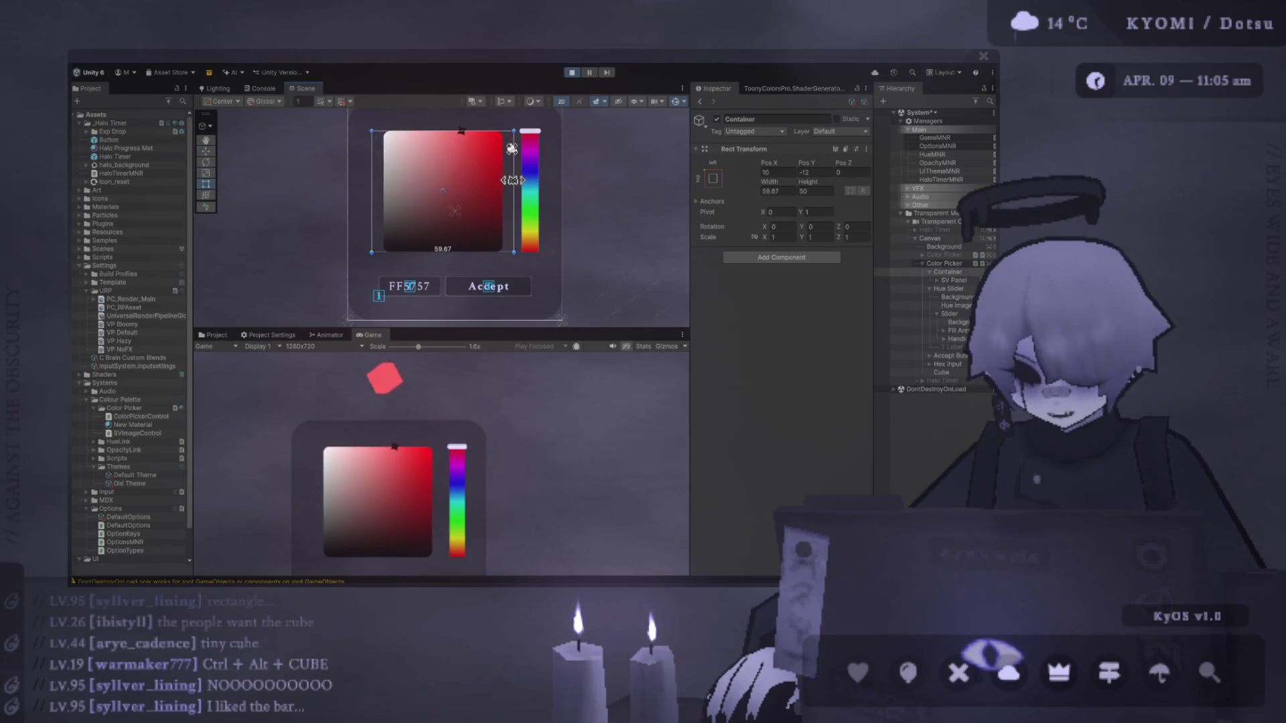
left_click(954, 281)
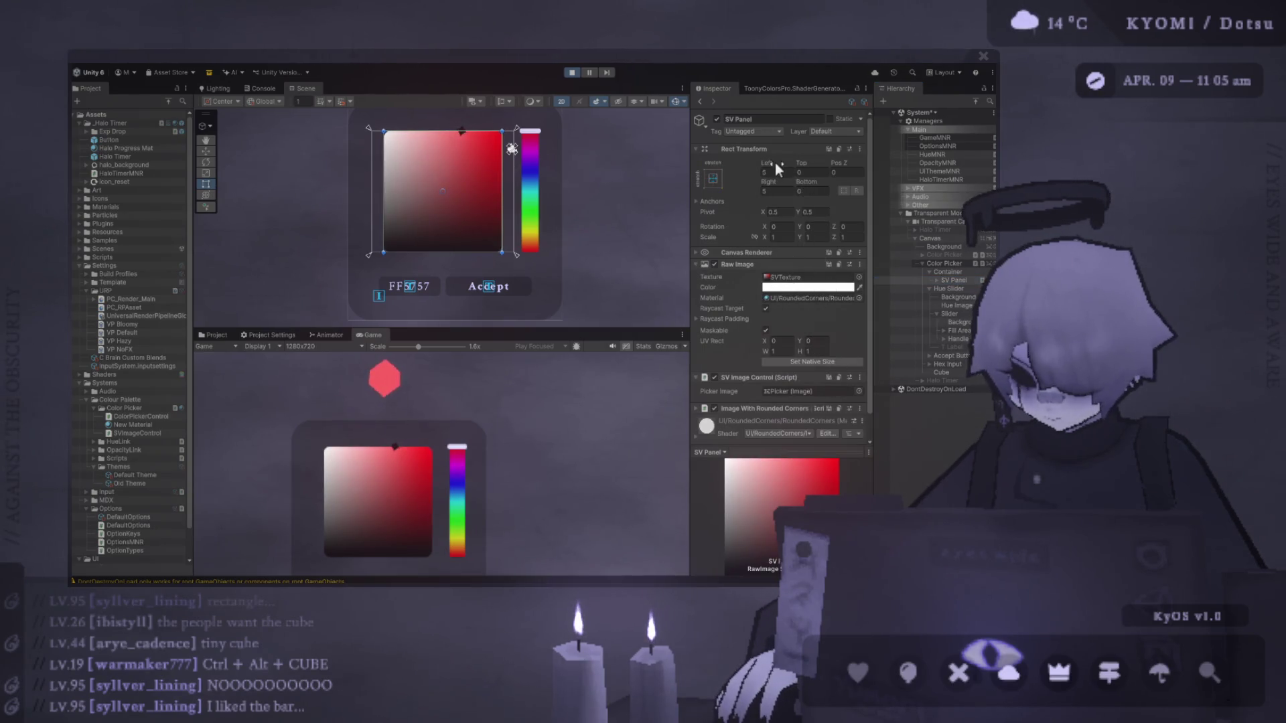
left_click(787, 172)
type("0")
left_click(789, 191)
type("0")
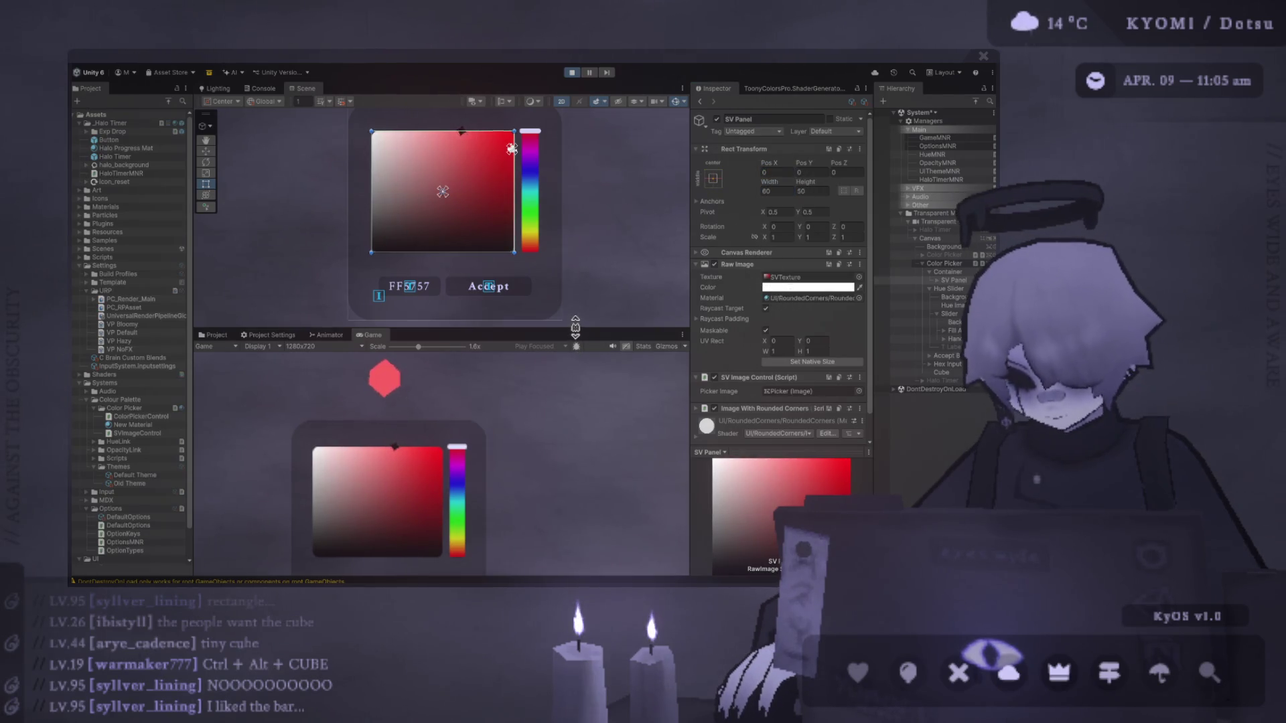
left_click_drag(514, 200, 509, 201)
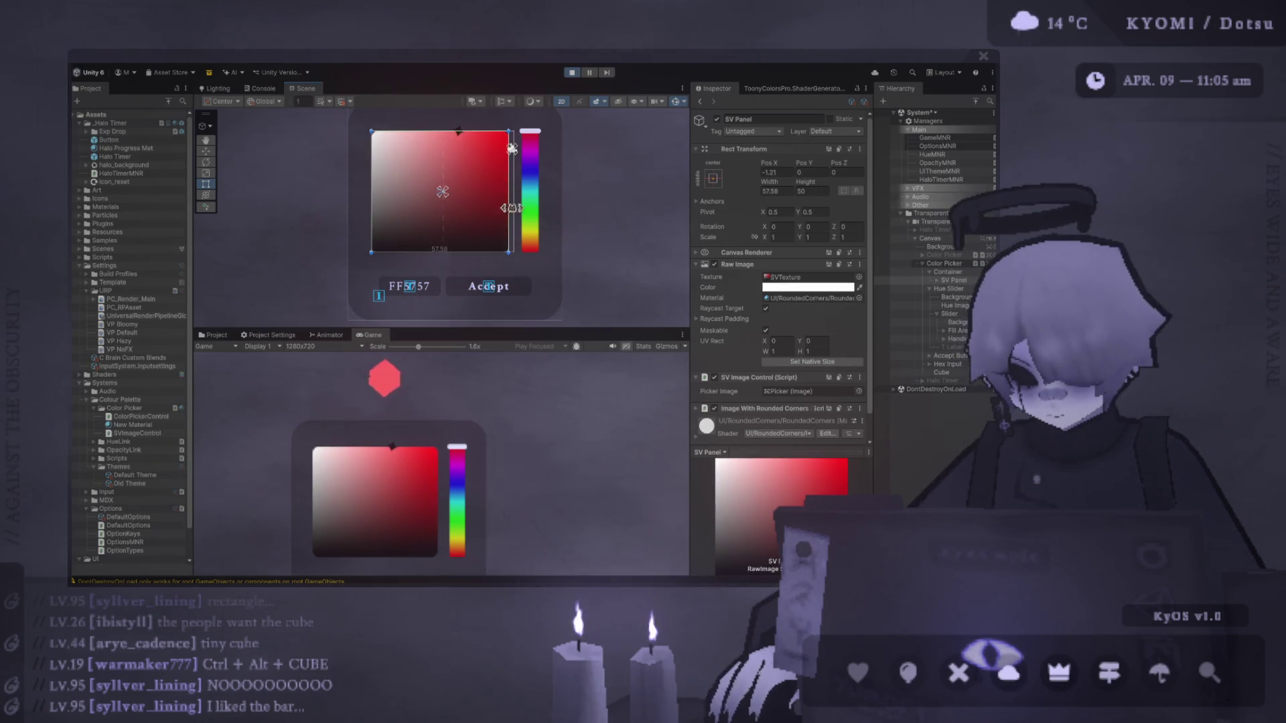
left_click_drag(469, 328, 469, 198)
left_click(389, 472)
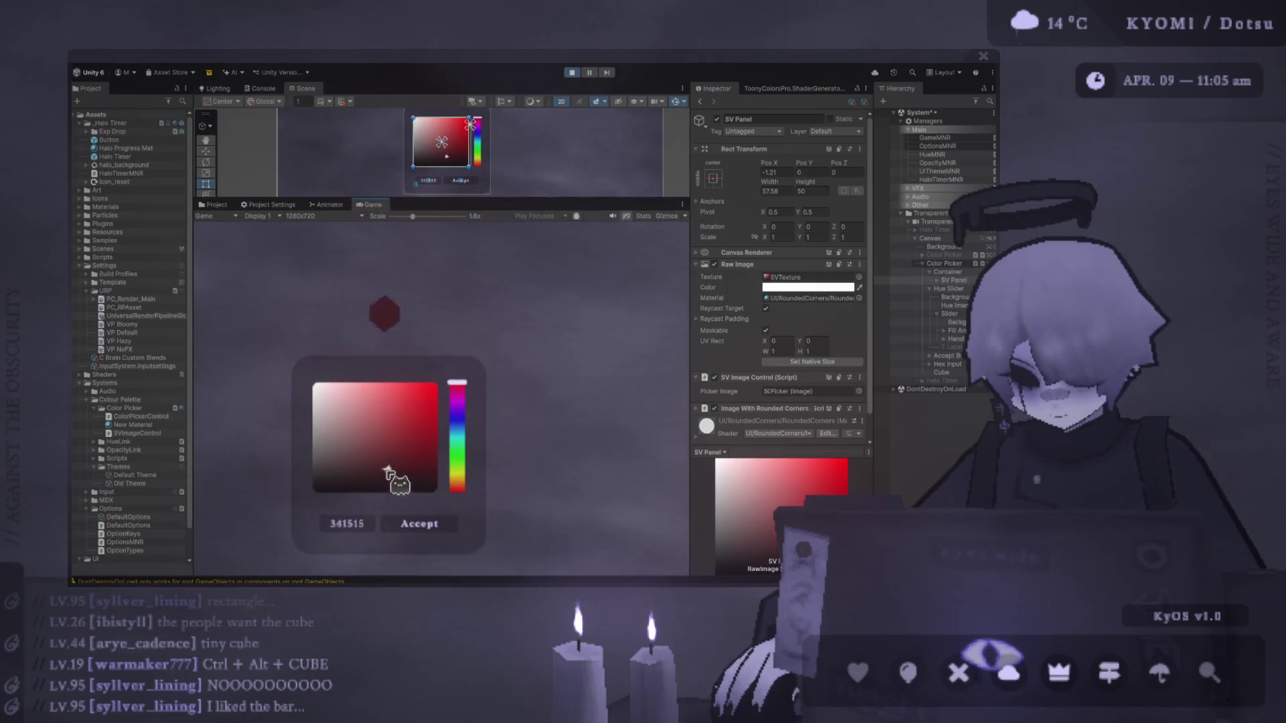
Try many colours with the SV square and hue slider in Play mode, ending on light grey.
left_click_drag(436, 355, 316, 511)
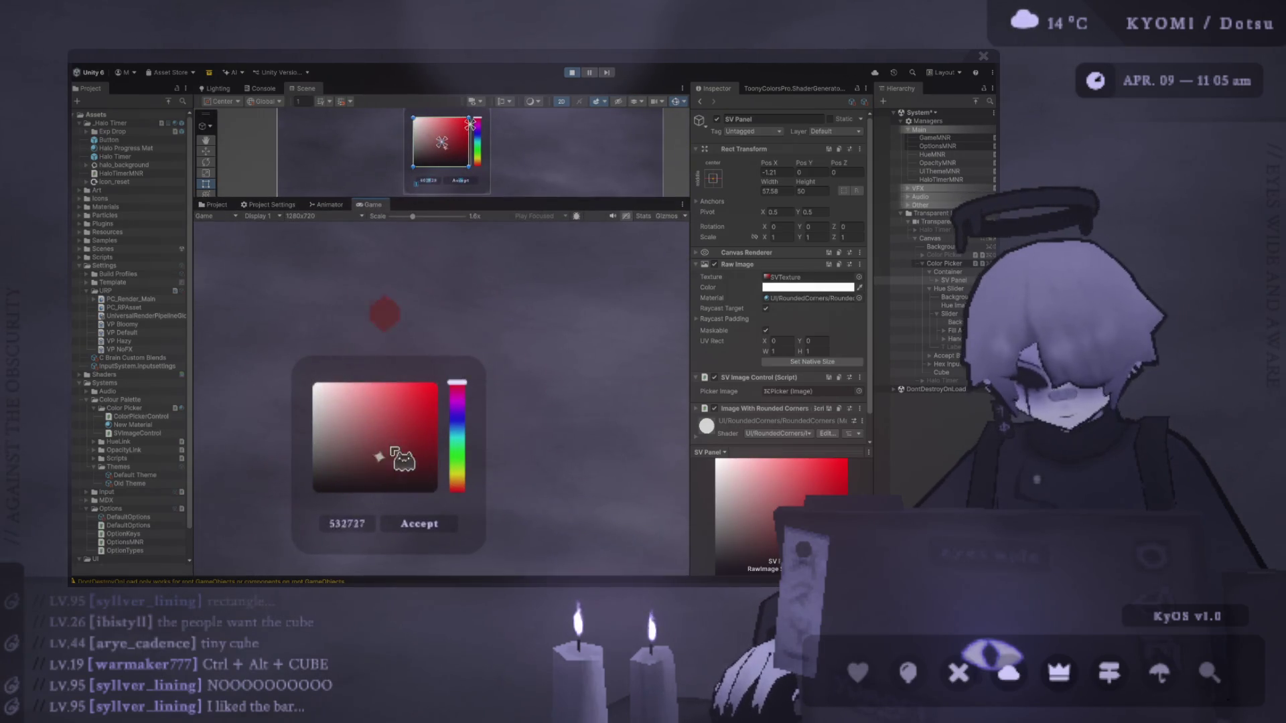
mouse_move(392, 463)
left_mouse_down()
mouse_move(321, 402)
mouse_move(363, 443)
mouse_move(355, 397)
mouse_move(355, 446)
mouse_move(375, 415)
mouse_move(316, 436)
mouse_move(321, 448)
mouse_move(345, 388)
left_mouse_up()
mouse_move(457, 402)
left_mouse_down()
mouse_move(462, 484)
mouse_move(462, 384)
left_mouse_up()
left_click_drag(388, 408, 383, 343)
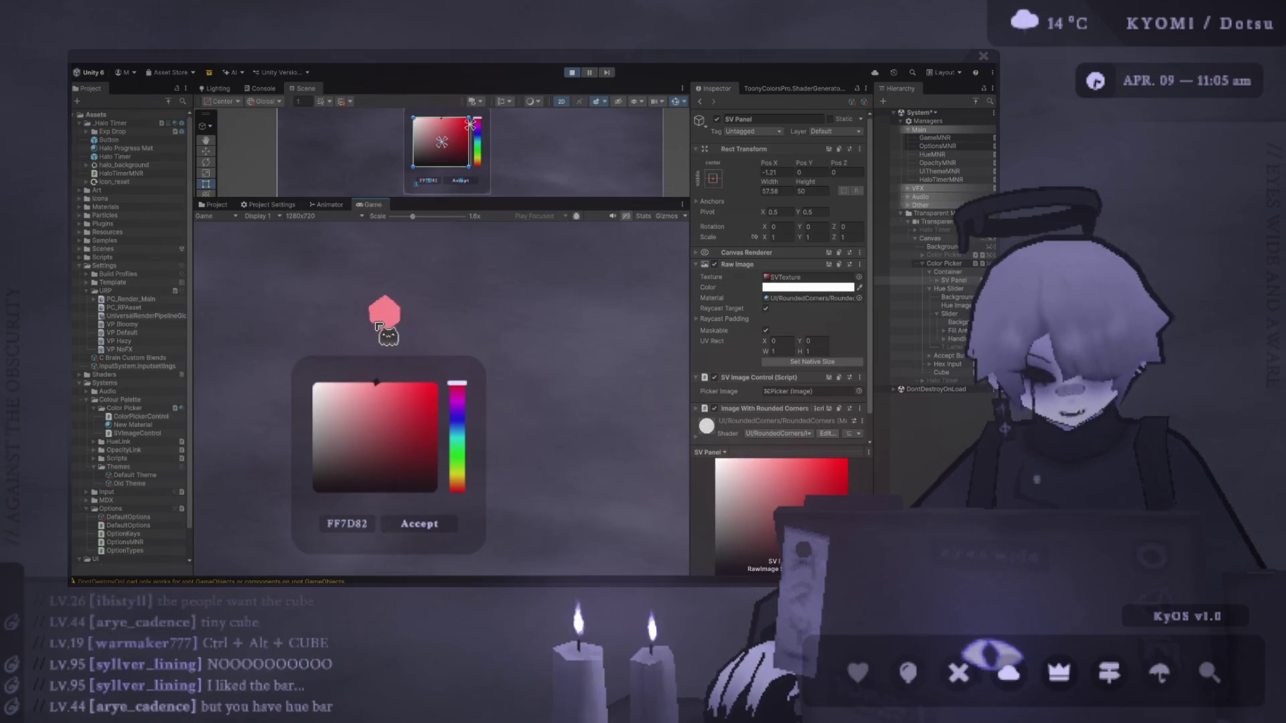
mouse_move(370, 439)
left_mouse_down()
mouse_move(297, 355)
mouse_move(445, 444)
mouse_move(379, 369)
mouse_move(338, 473)
mouse_move(384, 434)
left_mouse_up()
left_click_drag(412, 217, 380, 220)
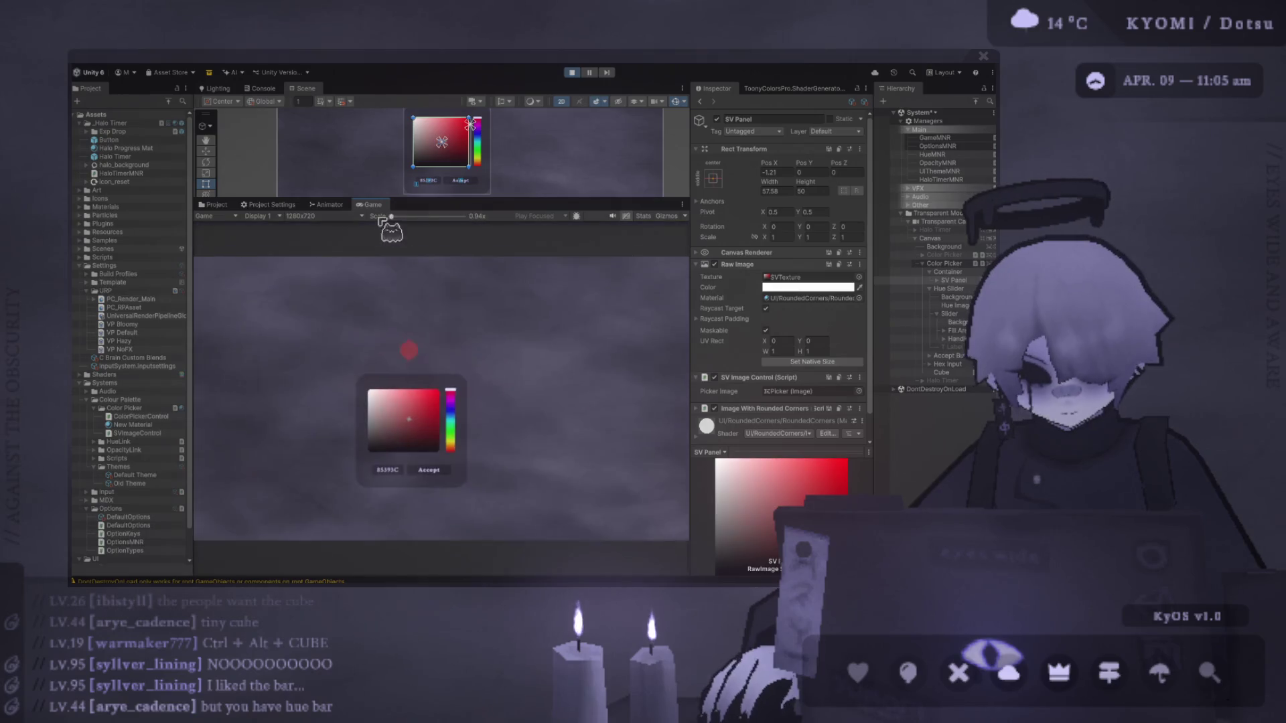
left_click_drag(426, 440, 337, 390)
mouse_move(404, 462)
left_mouse_down()
mouse_move(463, 355)
mouse_move(362, 407)
mouse_move(425, 335)
mouse_move(423, 449)
mouse_move(459, 424)
mouse_move(457, 452)
left_mouse_up()
left_click_drag(438, 410, 342, 373)
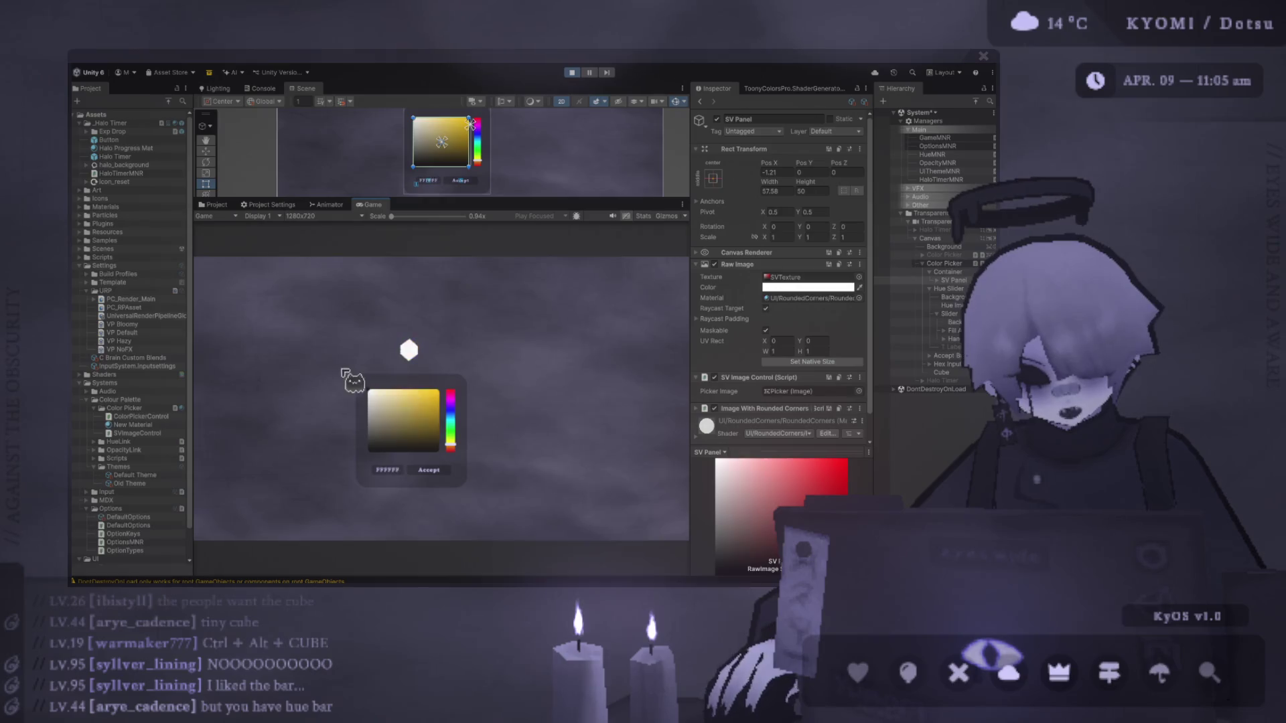
mouse_move(439, 404)
left_mouse_down()
mouse_move(459, 430)
mouse_move(474, 396)
mouse_move(488, 468)
mouse_move(452, 398)
left_mouse_up()
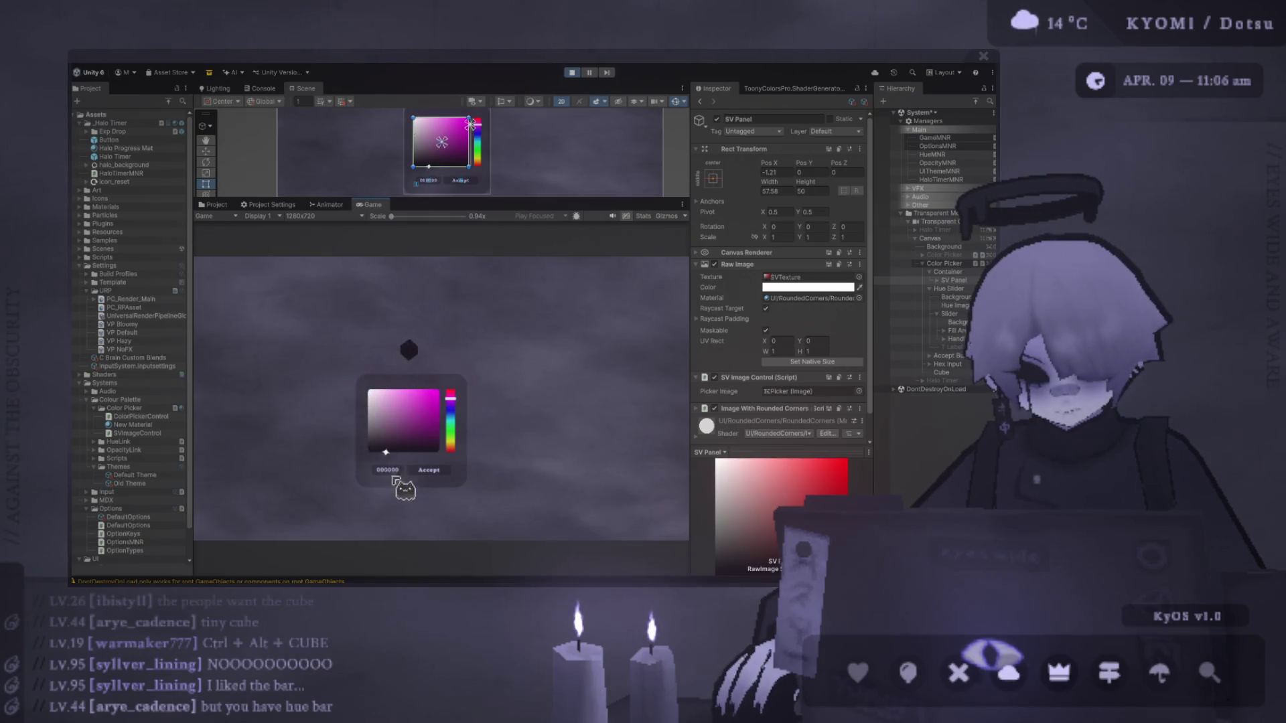
mouse_move(440, 383)
left_mouse_down()
mouse_move(462, 433)
mouse_move(452, 440)
left_mouse_up()
left_click(400, 394)
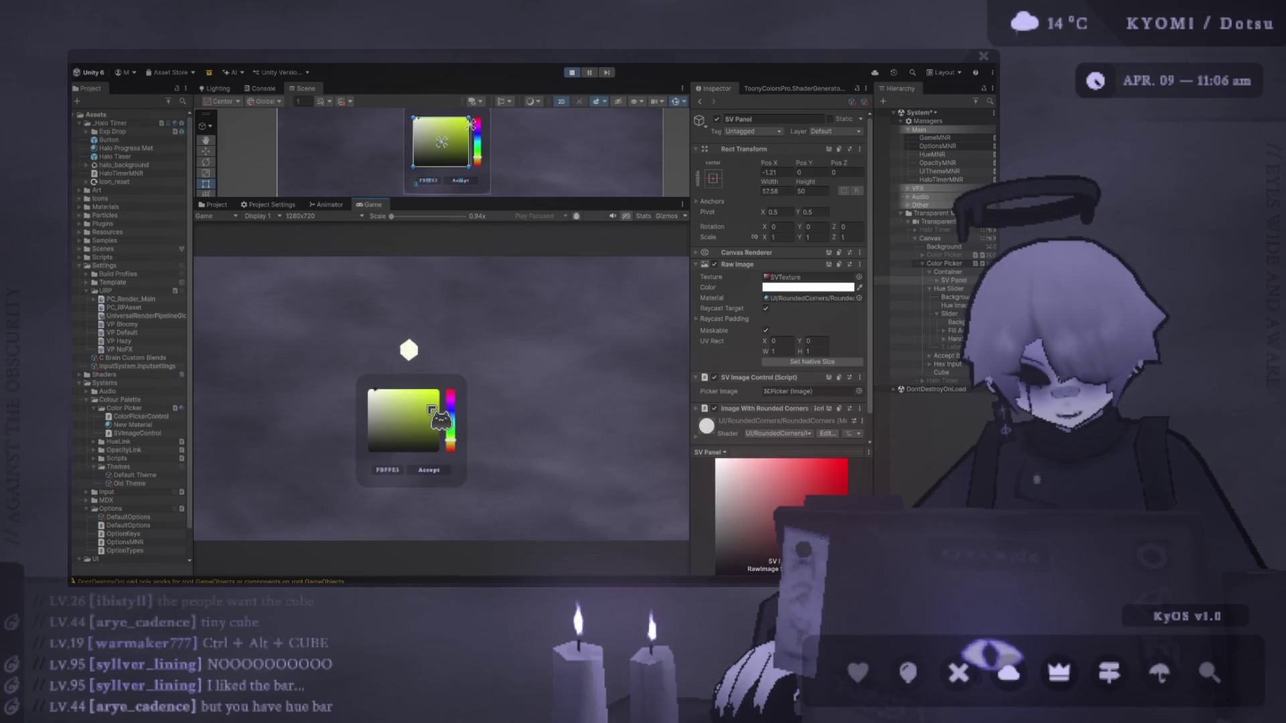
mouse_move(453, 450)
left_mouse_down()
mouse_move(453, 396)
mouse_move(391, 370)
mouse_move(387, 407)
mouse_move(458, 429)
mouse_move(451, 415)
left_mouse_up()
left_click(421, 441)
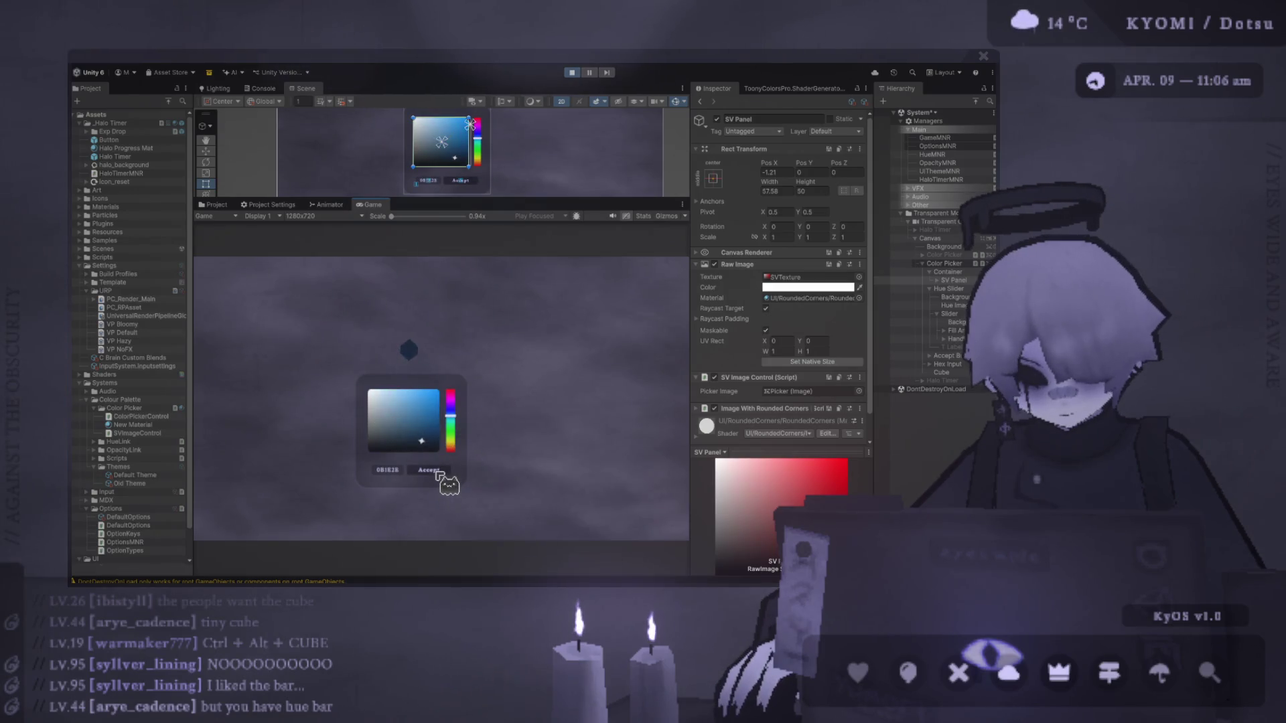
left_click_drag(405, 429, 335, 415)
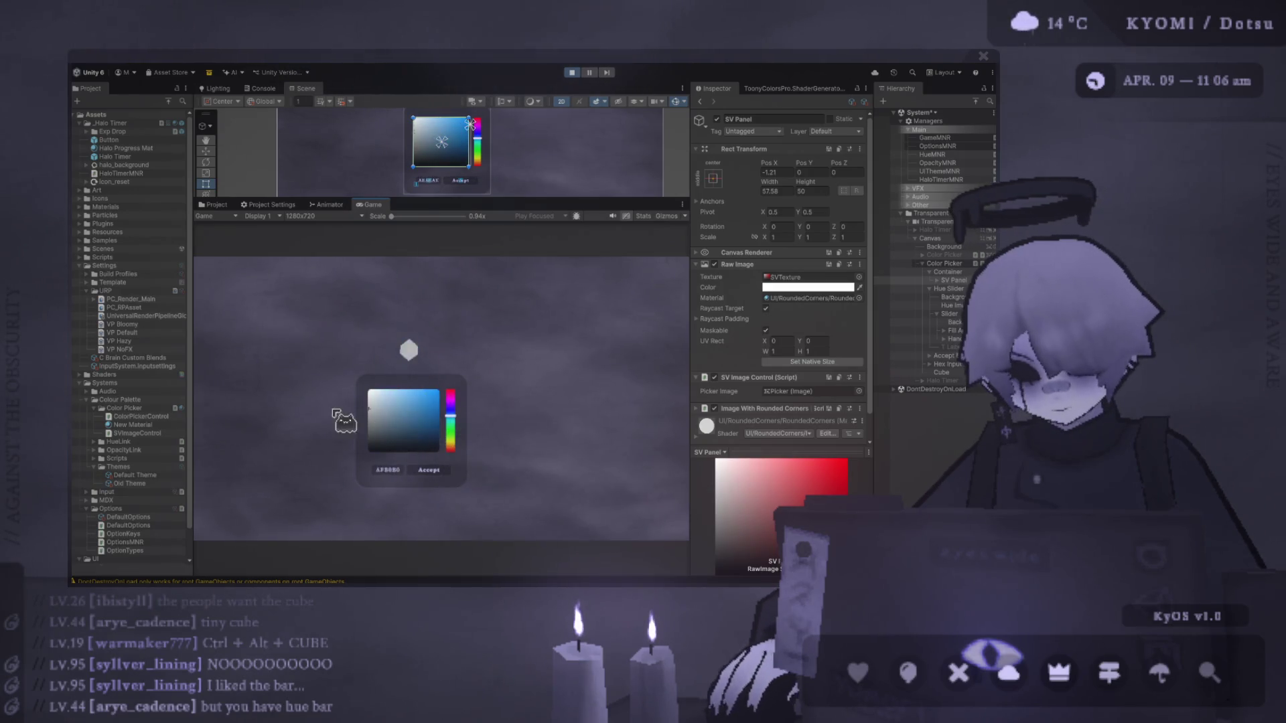
Stop Play mode and drag the Cube to -2.5, 76.7 above the colour picker.
left_click(572, 72)
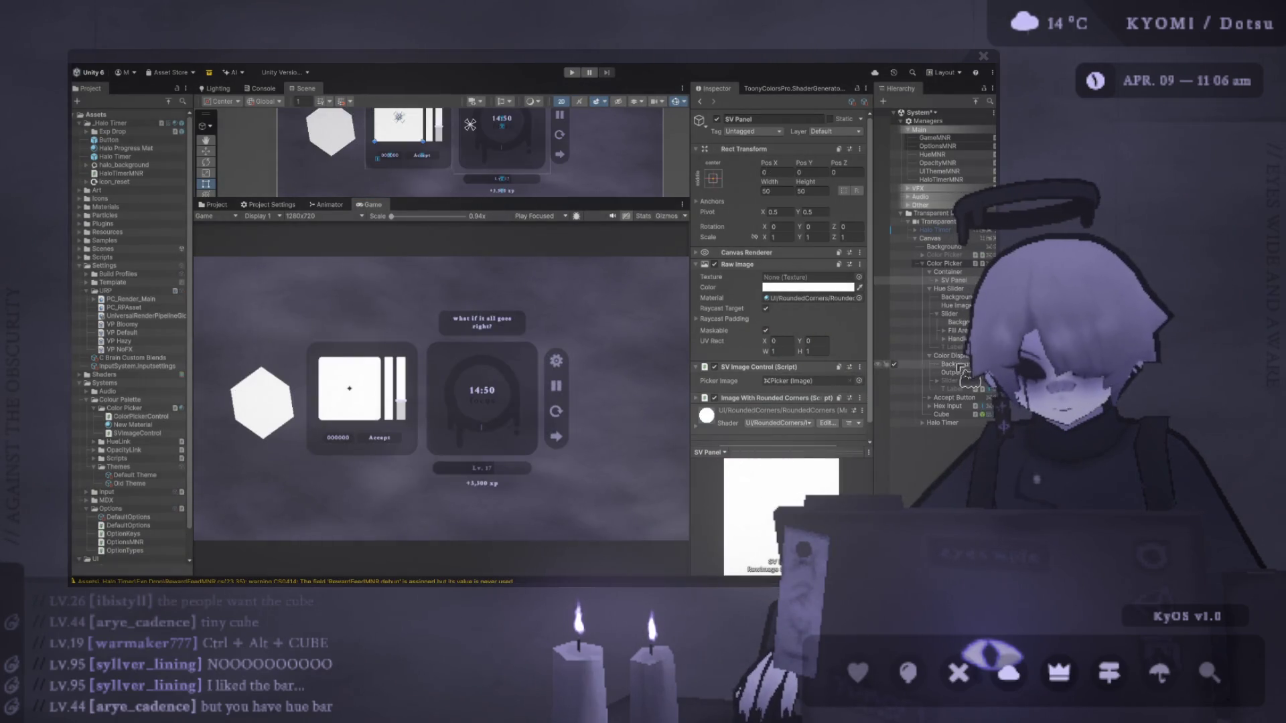
left_click(944, 415)
left_click_drag(484, 195, 484, 387)
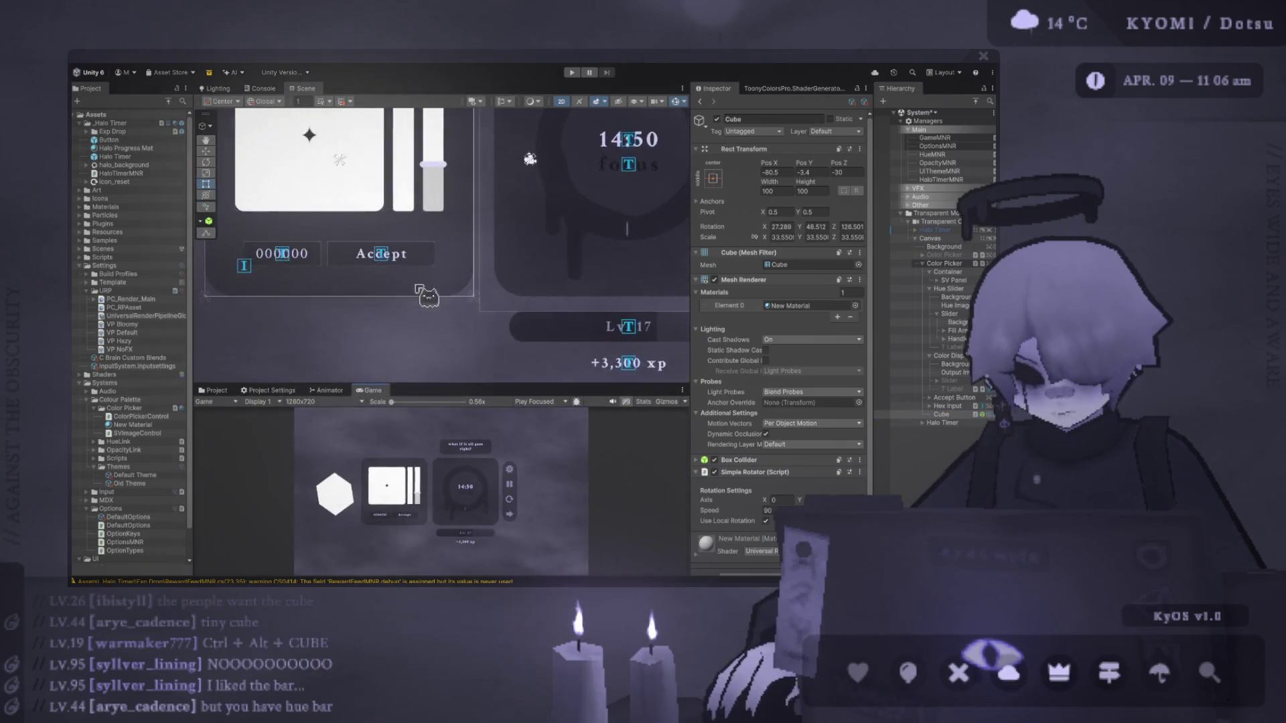
scroll(379, 294, "down", 3)
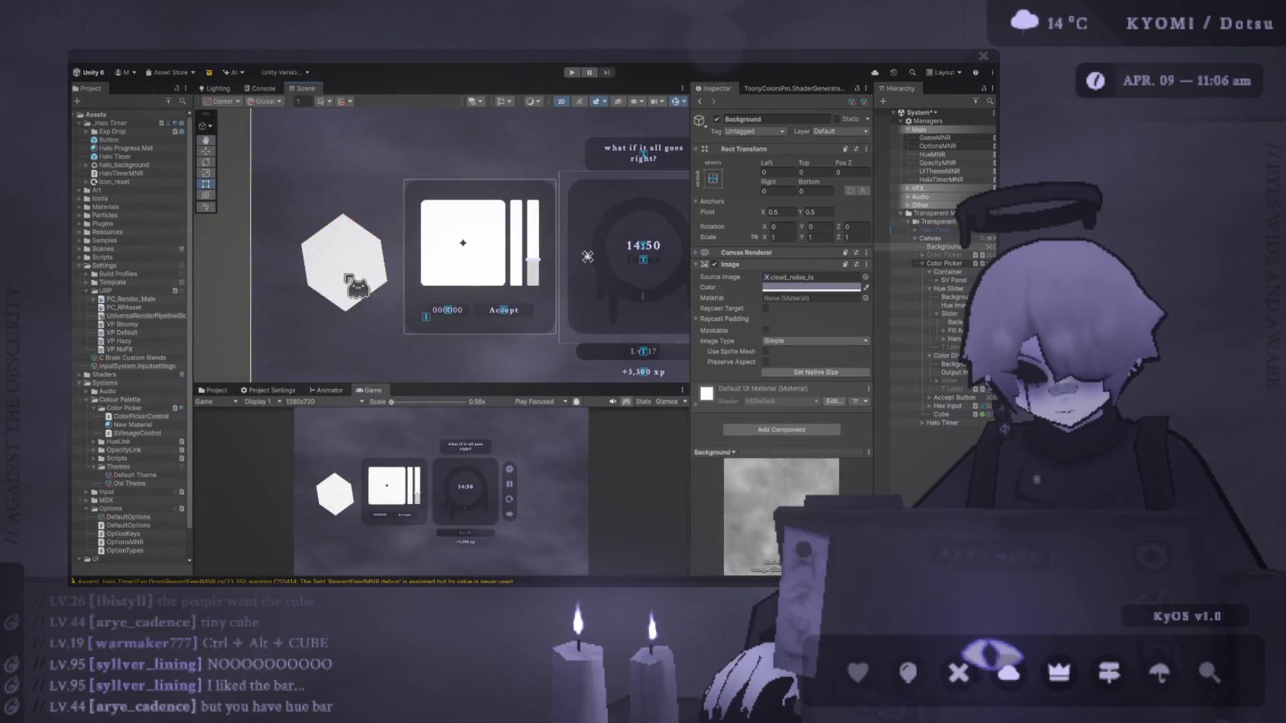
mouse_move(353, 276)
left_mouse_down()
mouse_move(377, 176)
mouse_move(482, 117)
mouse_move(393, 247)
left_mouse_up()
Set the cube's Scale X, Y and Z to 10.
left_click(783, 238)
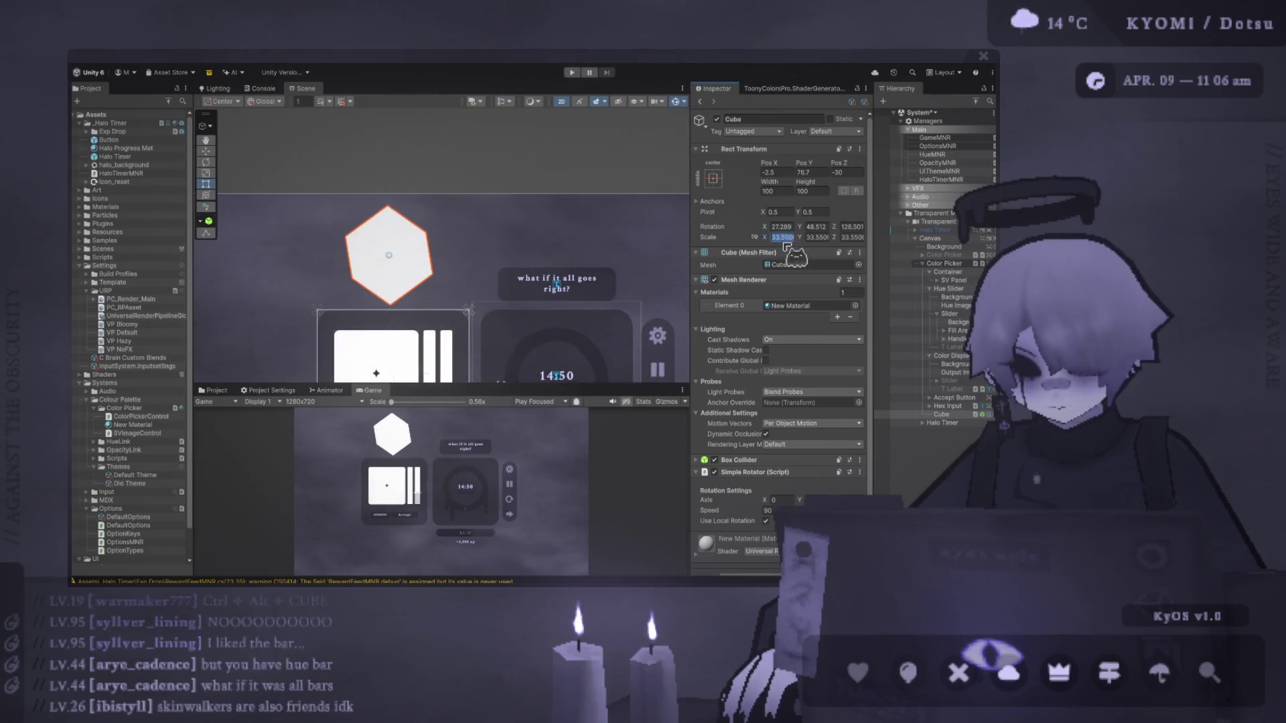
type("10")
key("Tab")
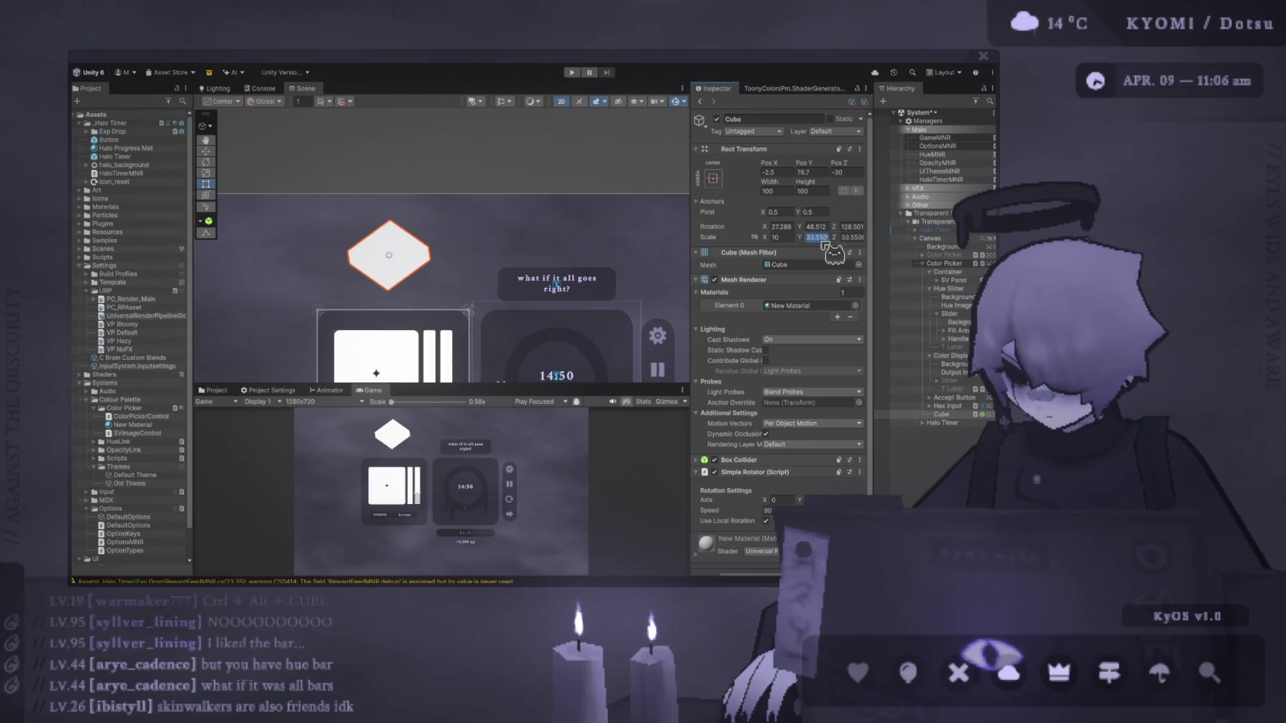
type("10")
left_click(846, 237)
type("10")
key("Return")
Drag the cube to -54.5, 57.3, just above the picker's top-left corner.
mouse_move(422, 213)
left_mouse_down()
mouse_move(417, 242)
mouse_move(313, 256)
mouse_move(327, 253)
left_mouse_up()
scroll(468, 375, "down", 1)
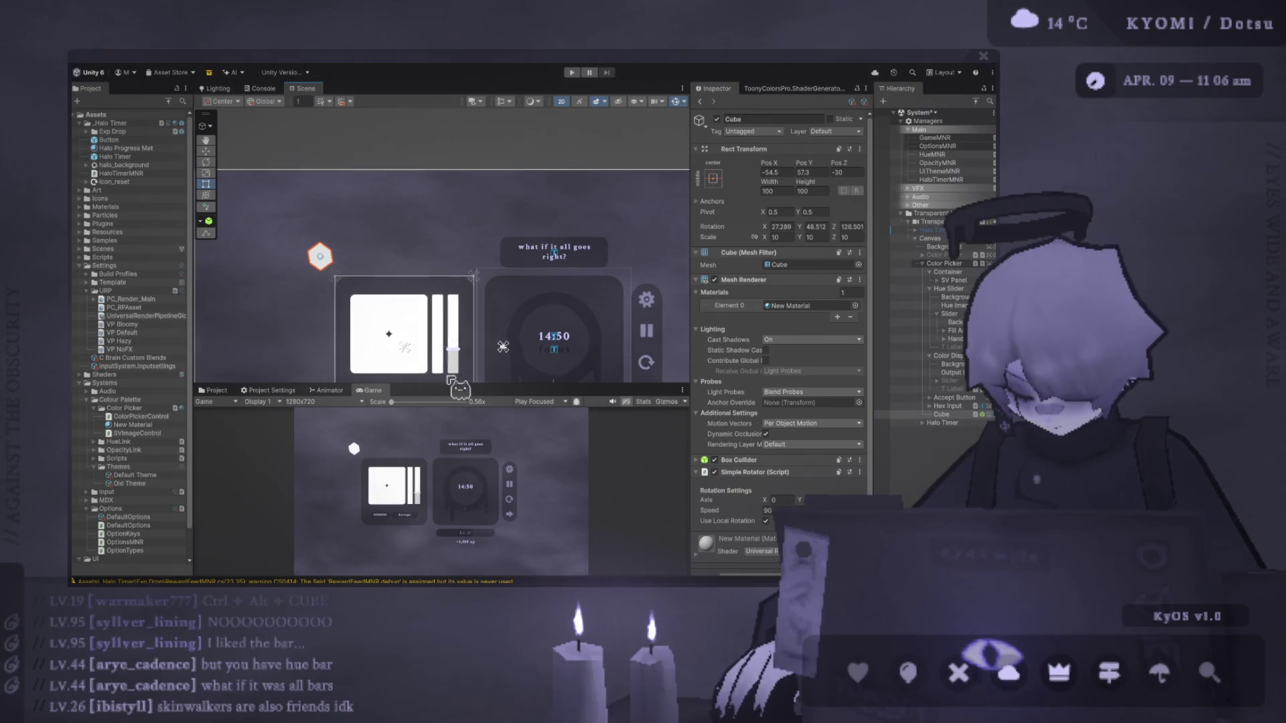
left_click_drag(485, 373, 486, 248)
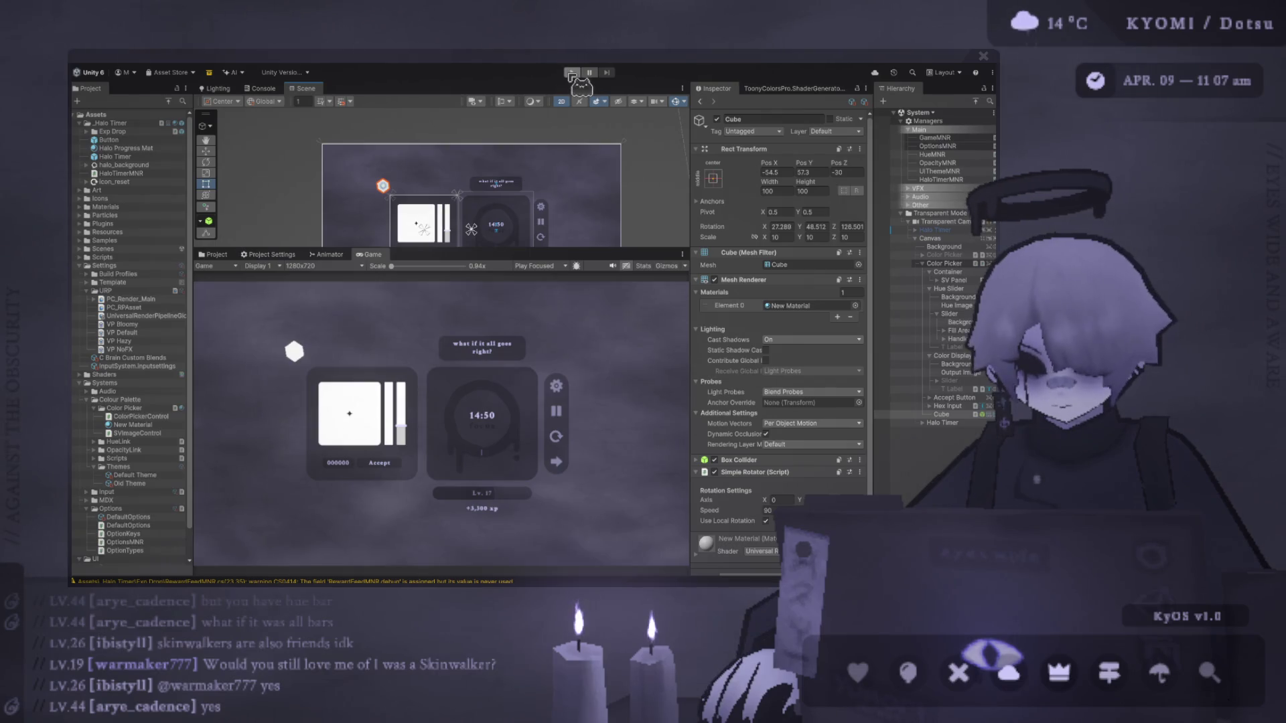
mouse_move(529, 248)
left_mouse_down()
mouse_move(529, 271)
mouse_move(529, 199)
left_mouse_up()
Make the Cube a child of the Color Picker, undoing an accidental panel move.
mouse_move(984, 419)
left_mouse_down()
mouse_move(928, 273)
mouse_move(946, 270)
left_mouse_up()
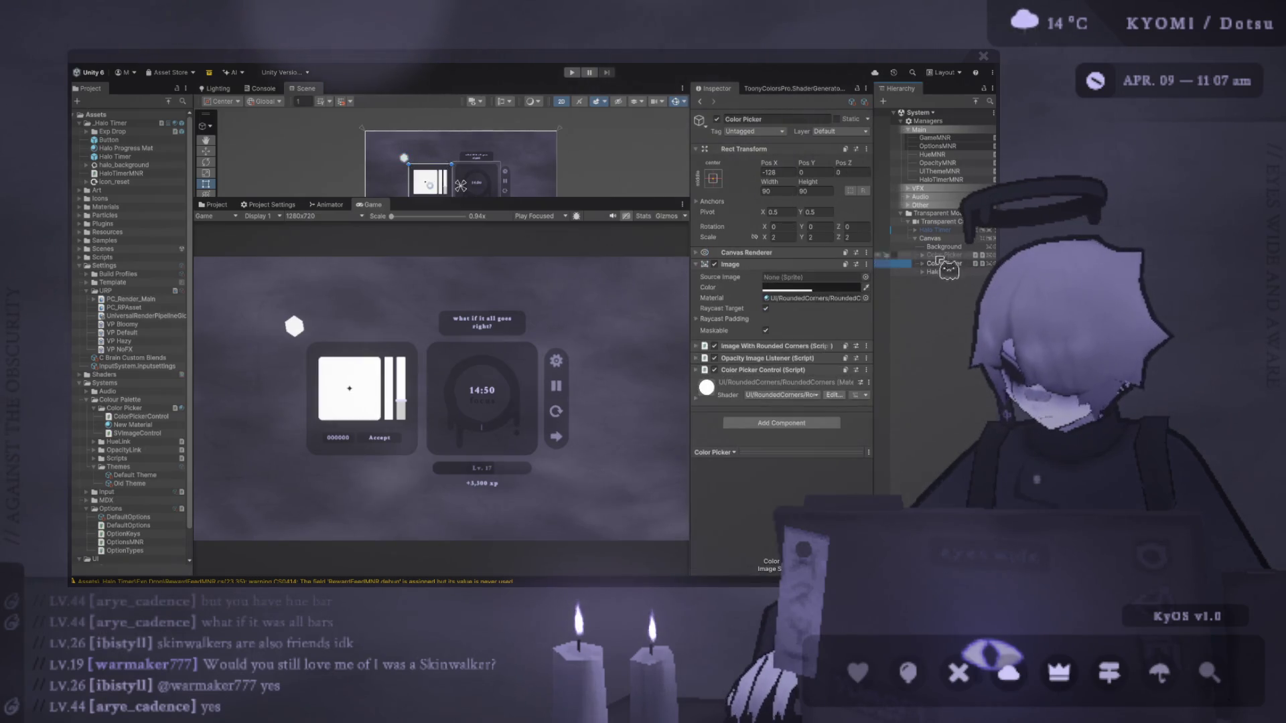
scroll(465, 181, "down", 2)
left_click_drag(455, 185, 427, 167)
scroll(442, 161, "down", 2)
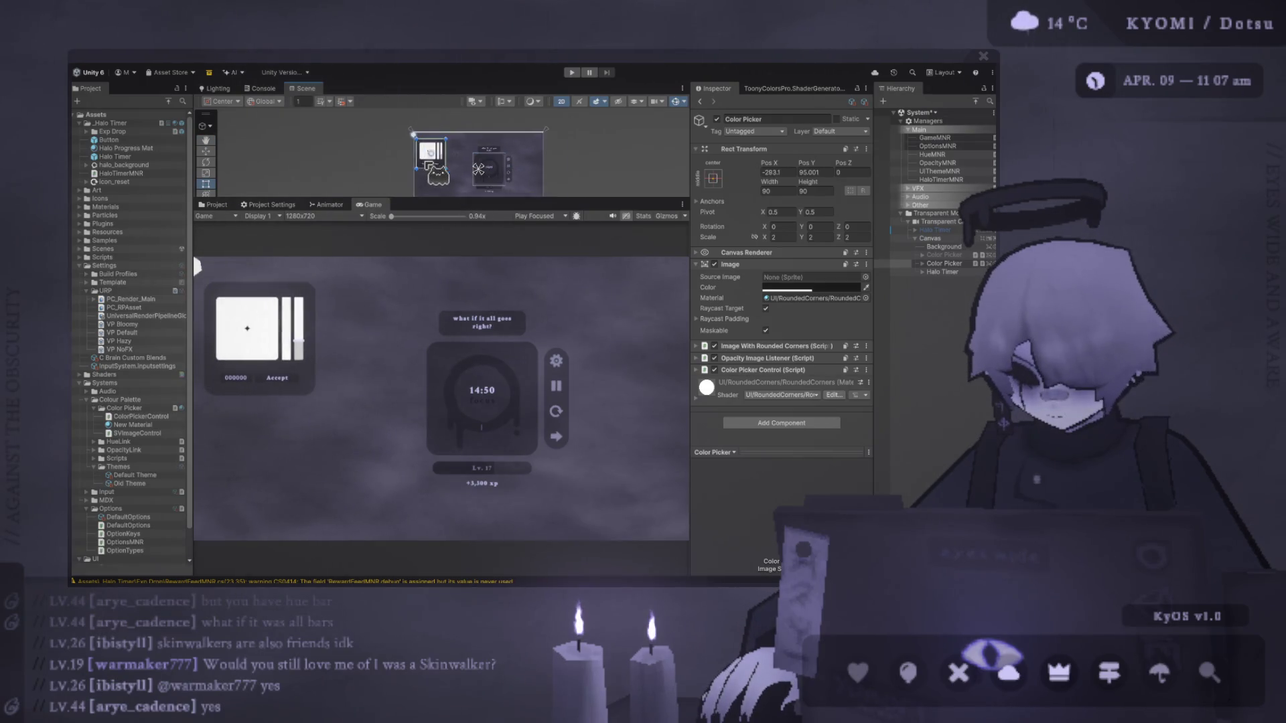
scroll(437, 158, "down", 1)
key("ctrl+z")
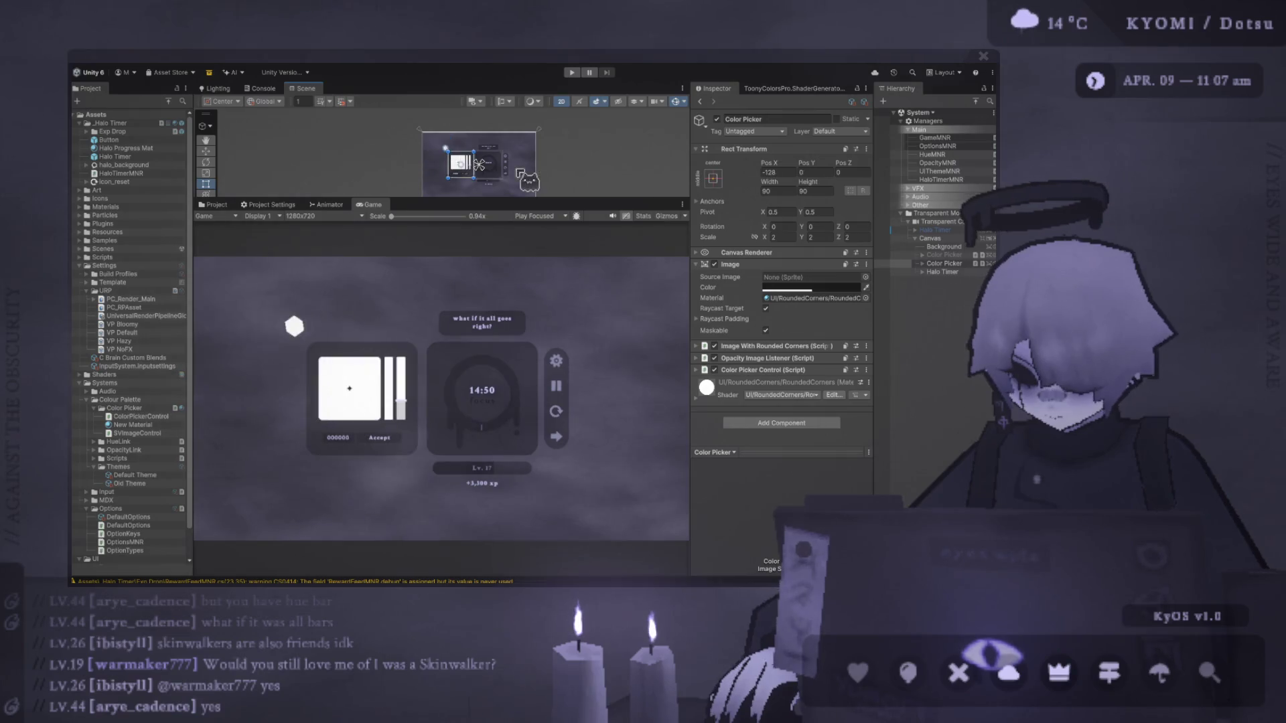
Duplicate the Color Picker, scale the copy to 1, and move it to 327, -165.
key("ctrl+d")
left_click(777, 237)
type("1")
key("Return")
left_click(861, 237)
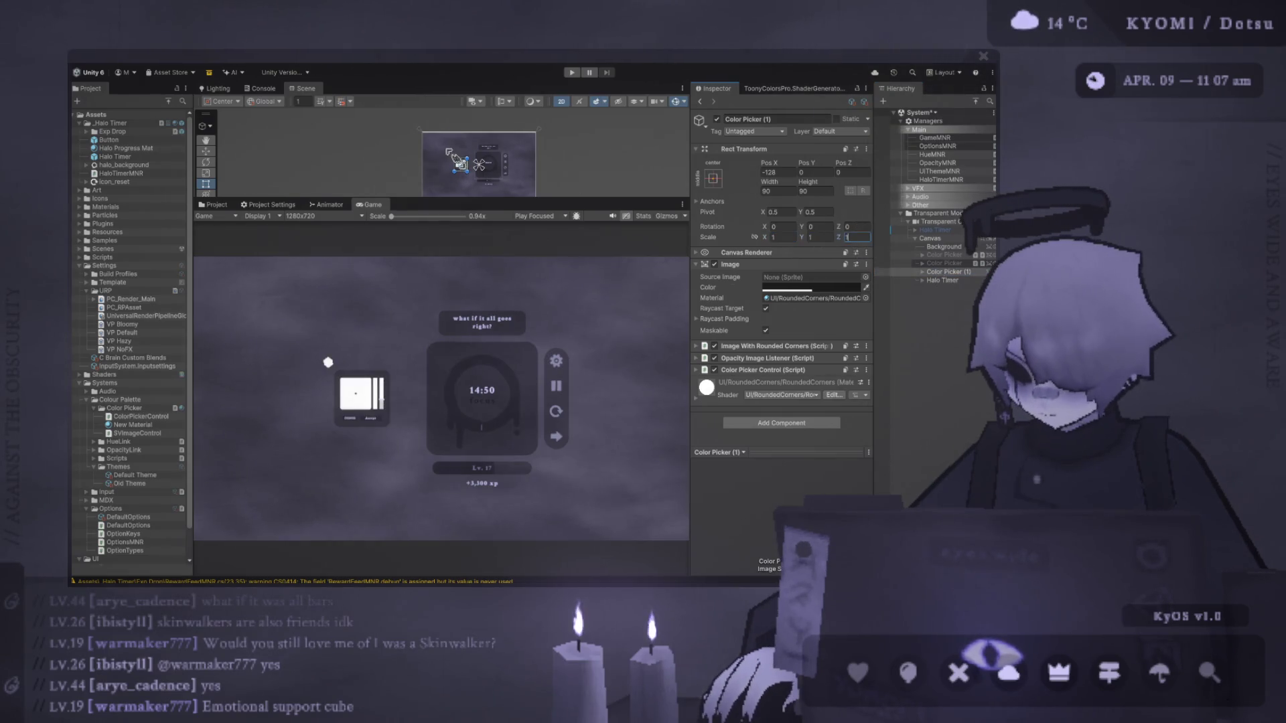
mouse_move(467, 170)
left_mouse_down()
mouse_move(529, 181)
mouse_move(531, 195)
left_mouse_up()
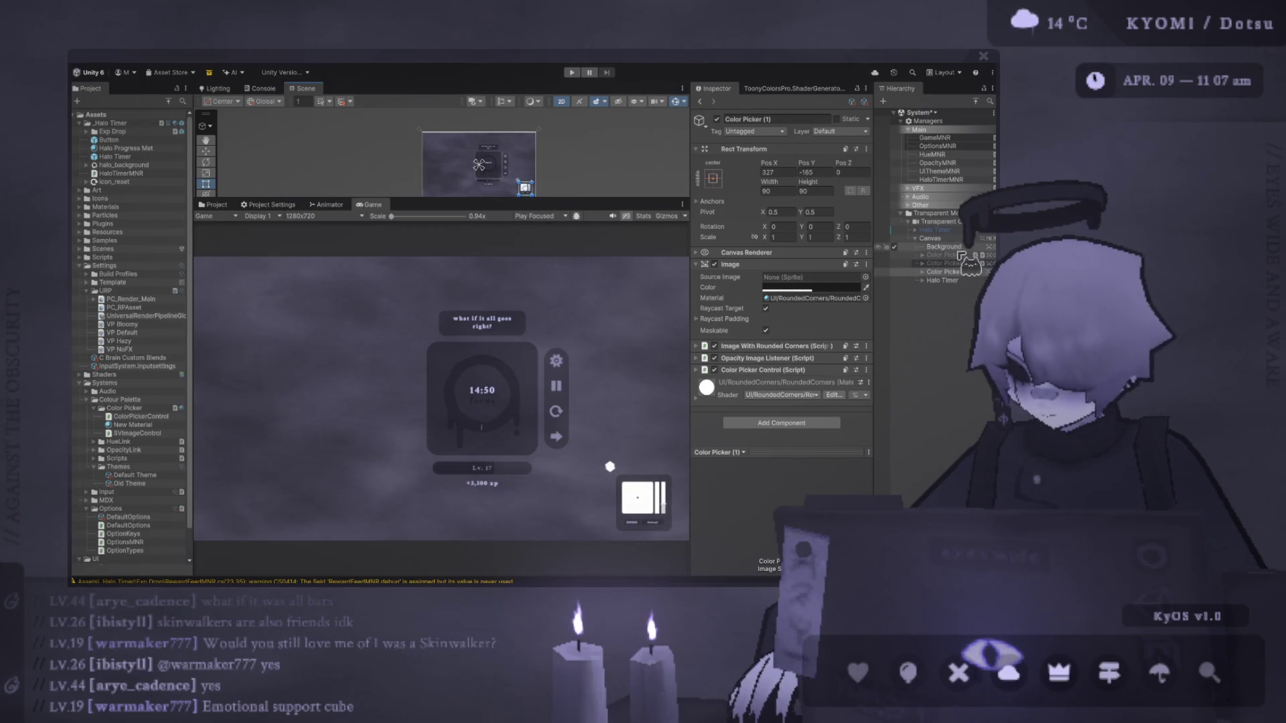
left_click(945, 280)
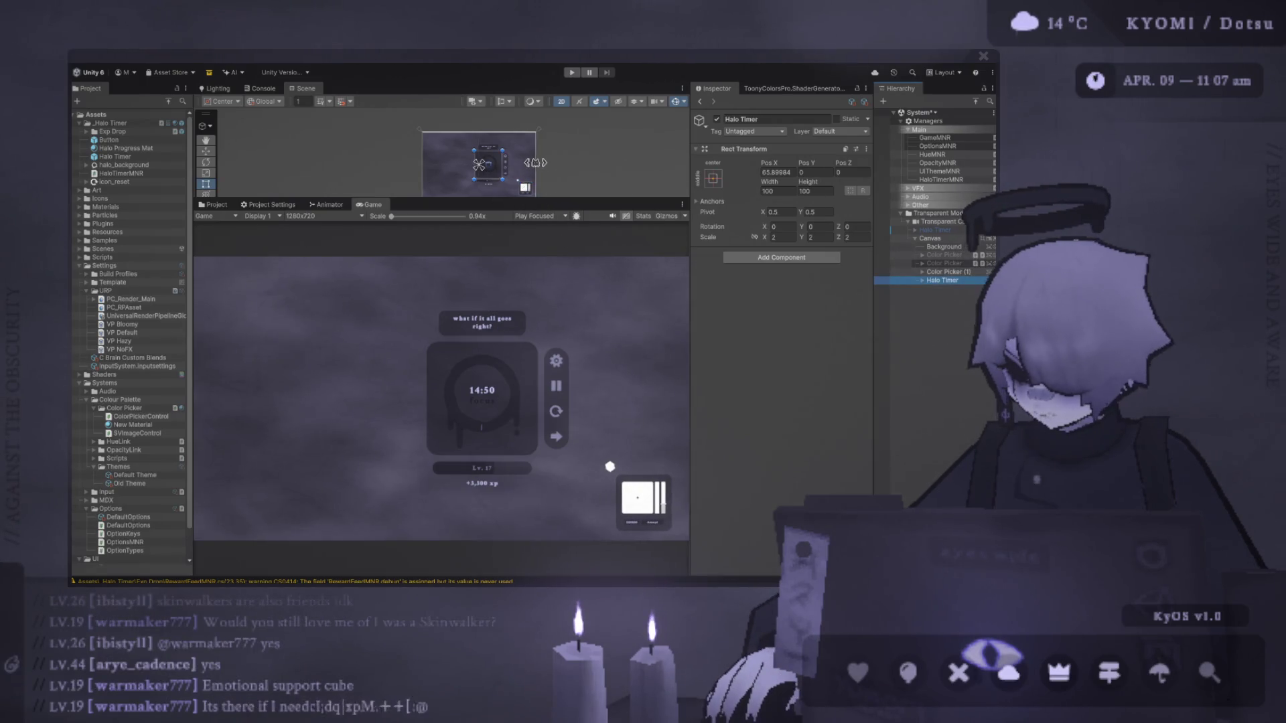
Set the Halo Timer's Pos X and Pos Y to 0, then run the game.
left_click_drag(488, 164, 482, 165)
left_click(788, 174)
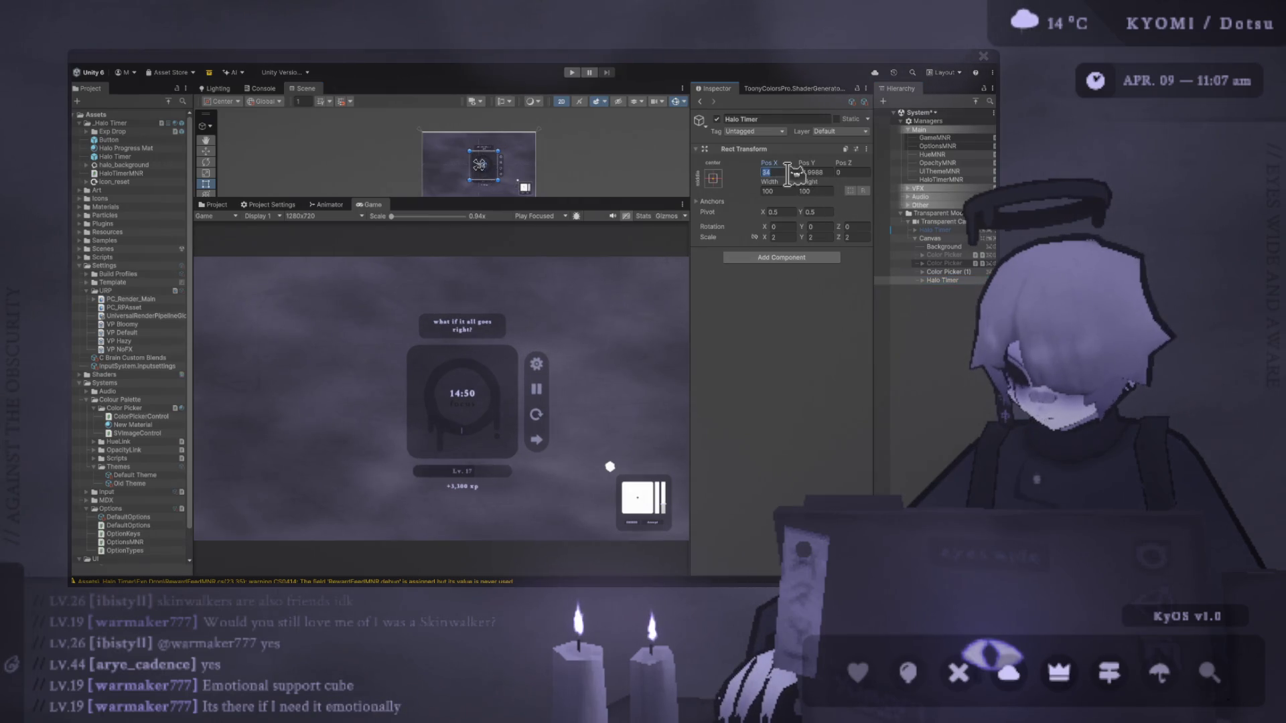
type("0")
key("Tab")
type("0")
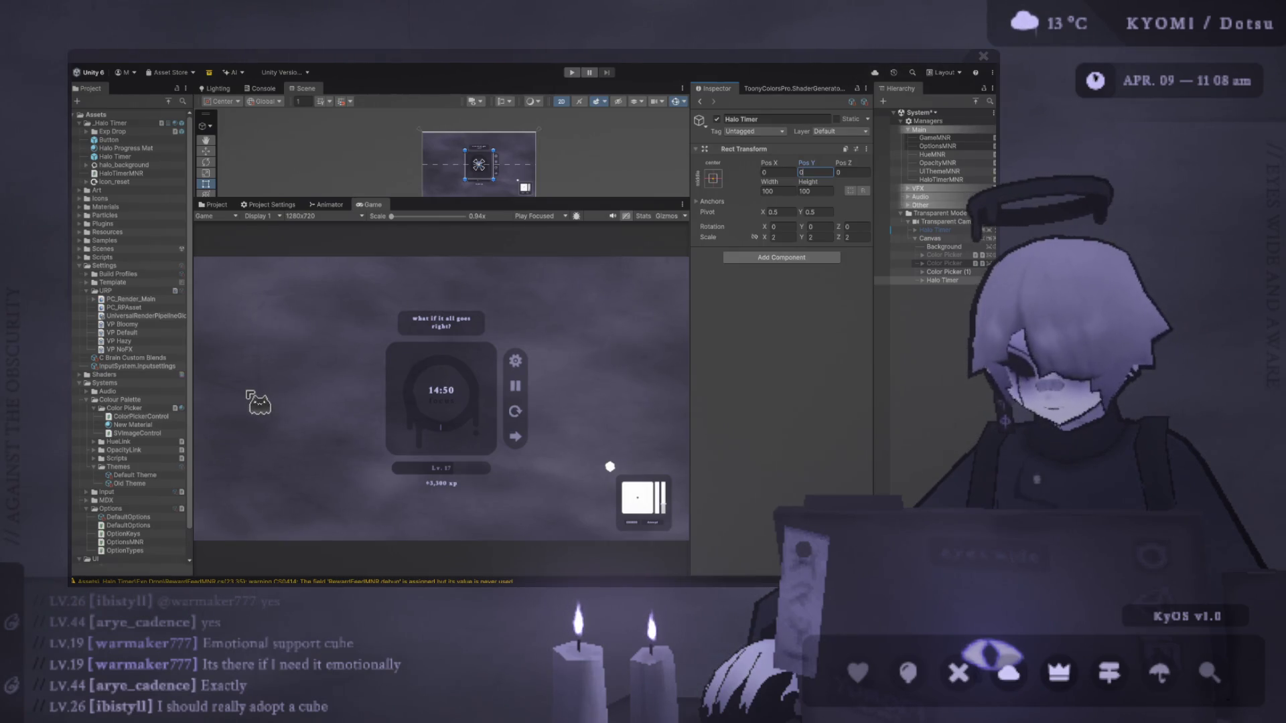
key("Return")
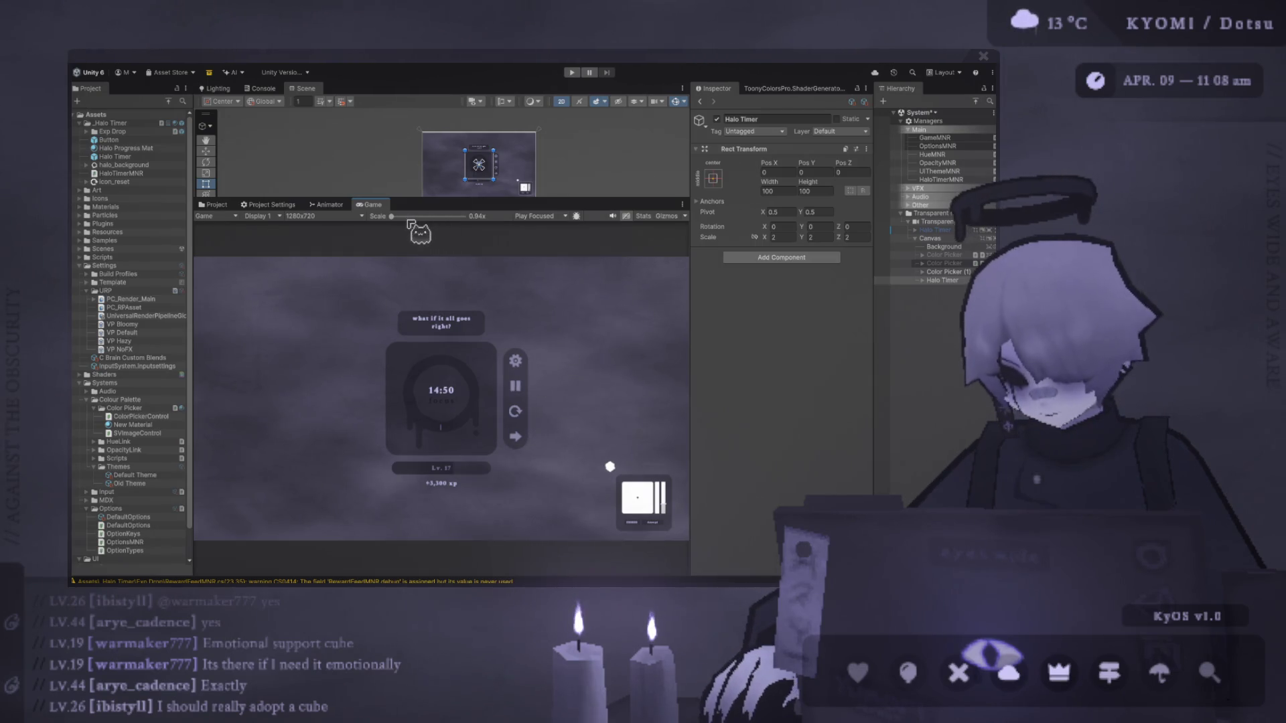
scroll(408, 231, "up", 1)
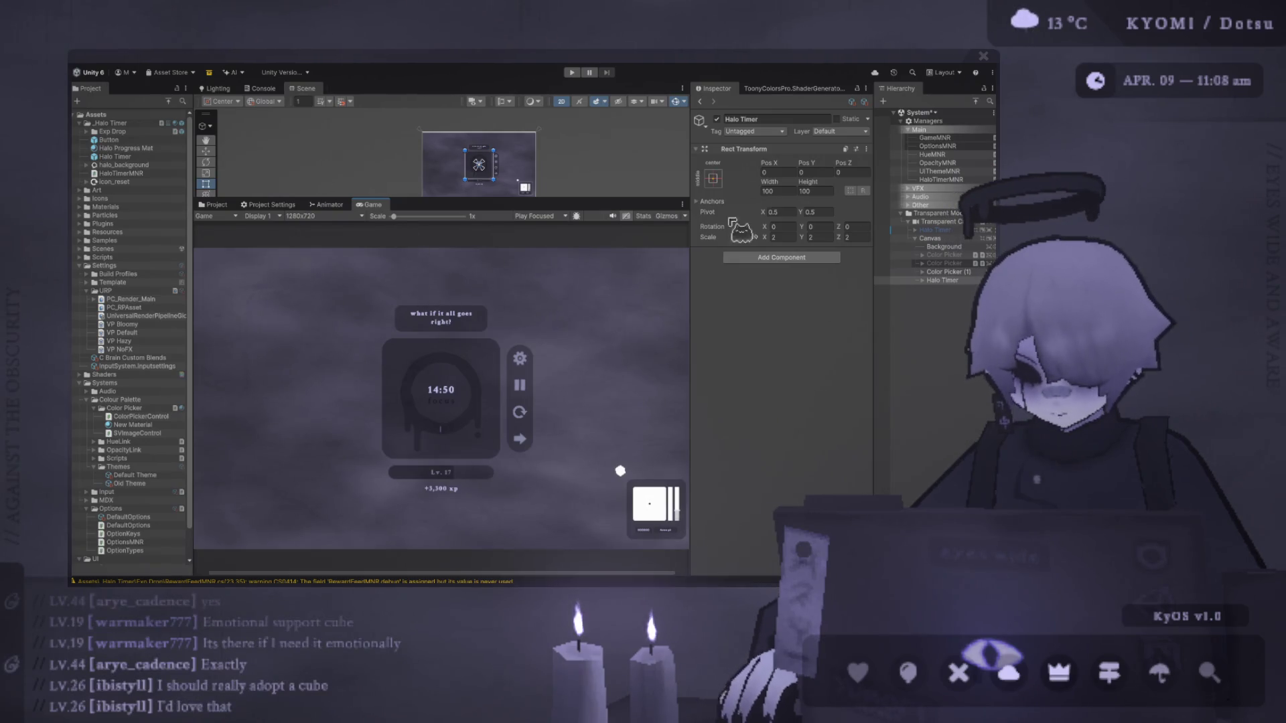
left_click(571, 73)
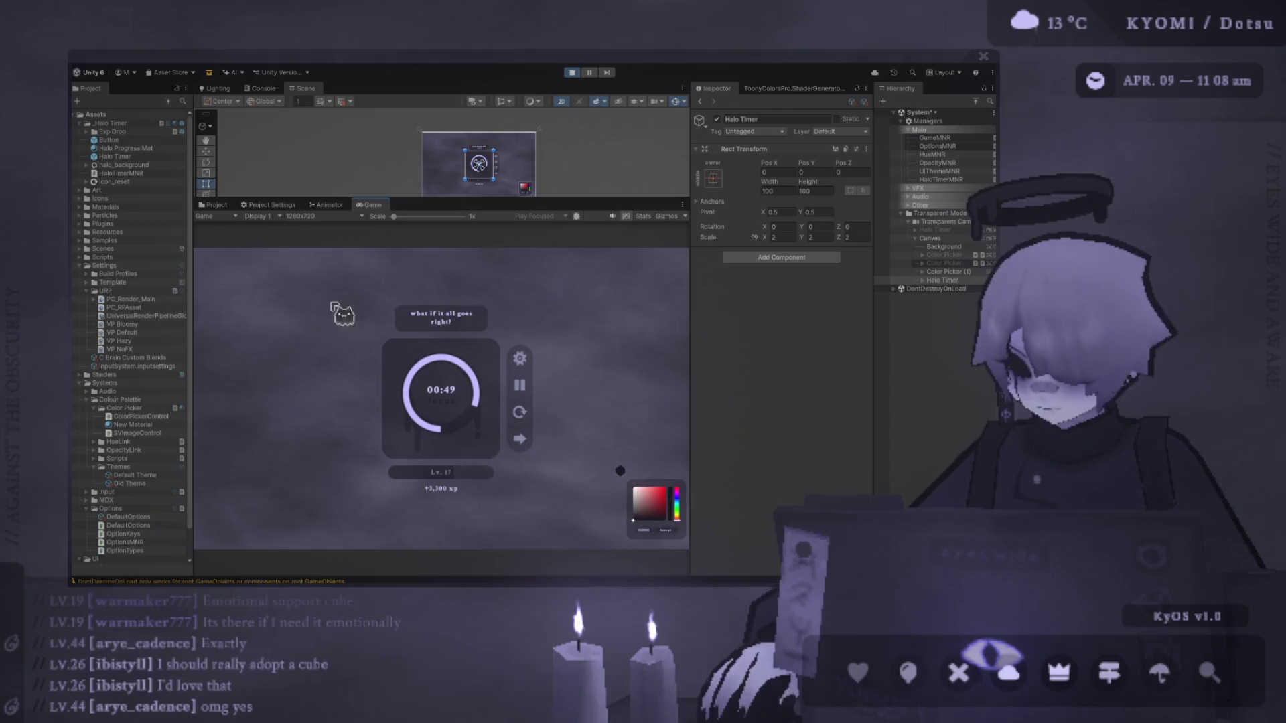
Browse the Hierarchy, expanding Halo Timer and Color Picker (1), then select Canvas and Cube.
key("Up")
key("Up")
key("Up")
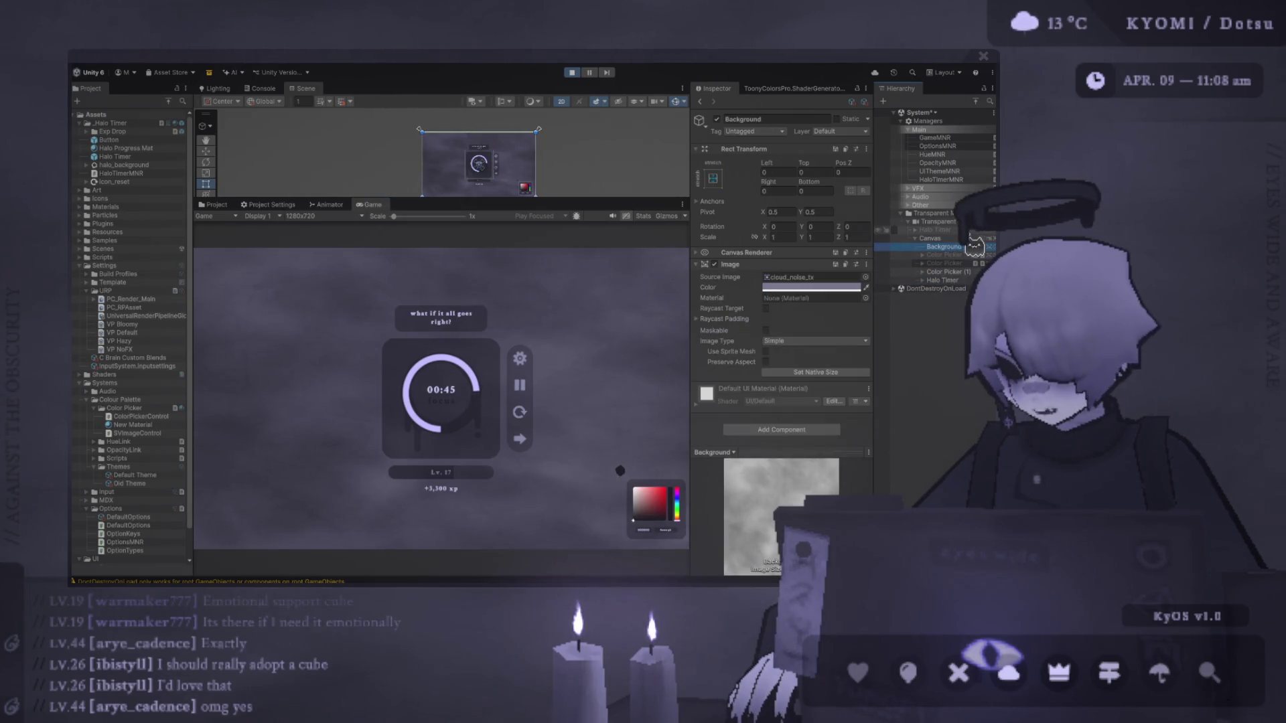
key("Down")
key("Down")
key("Down")
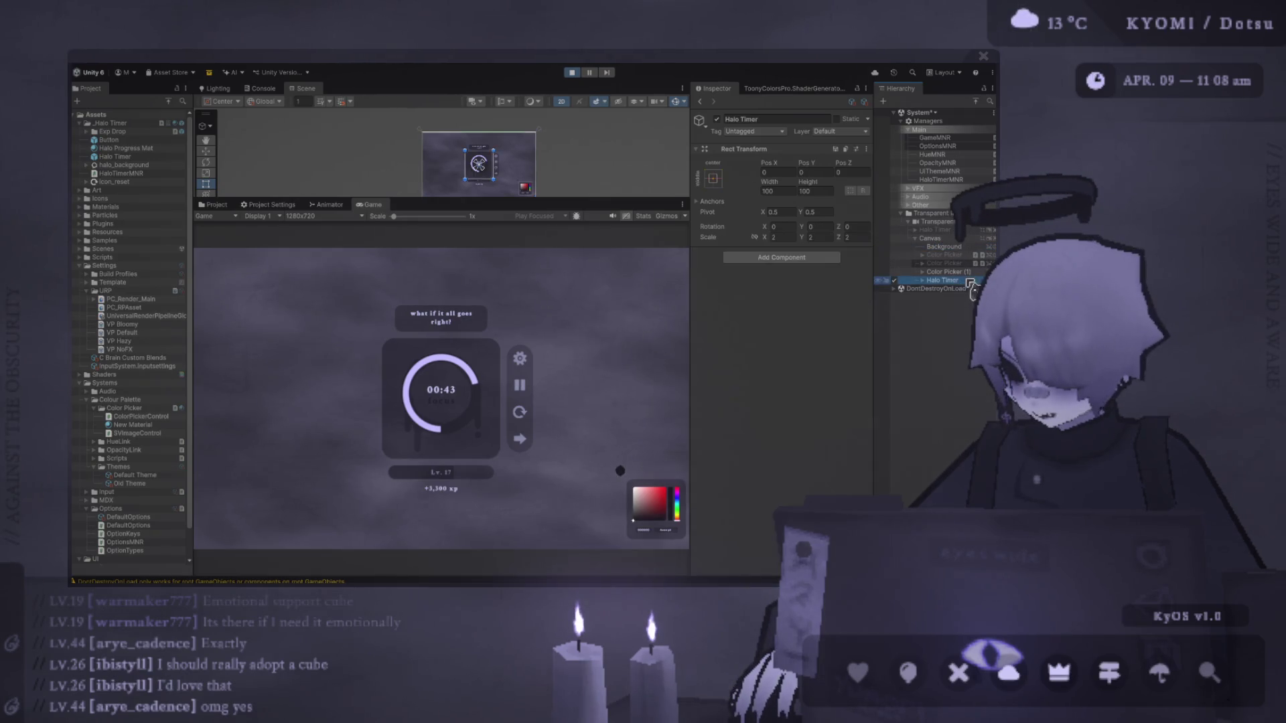
left_click(924, 281)
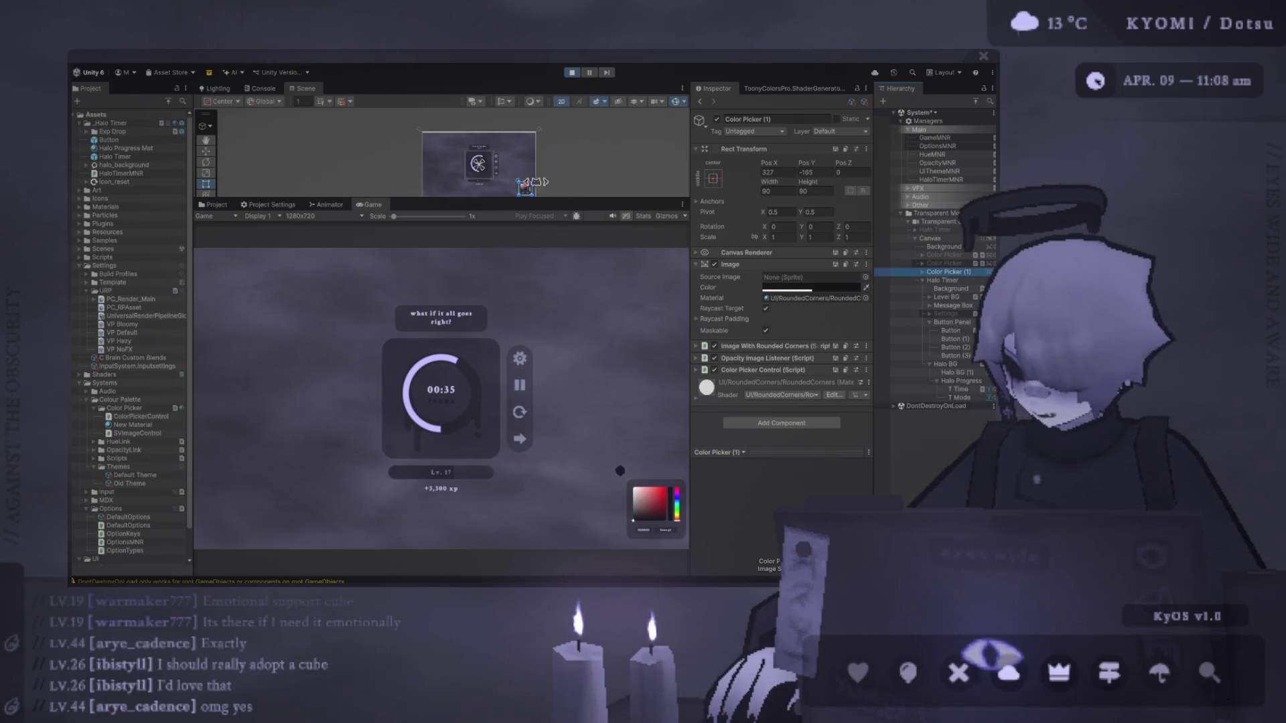
scroll(509, 177, "up", 5)
left_click(512, 191)
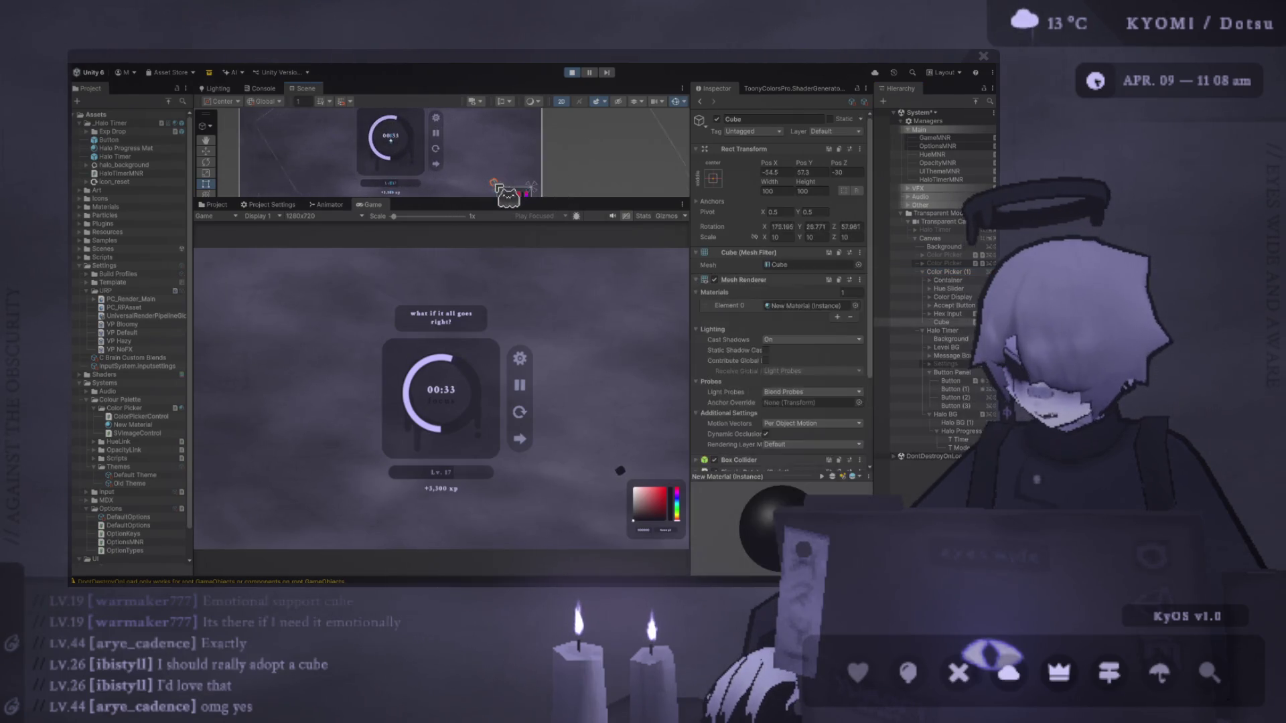
left_click(509, 193)
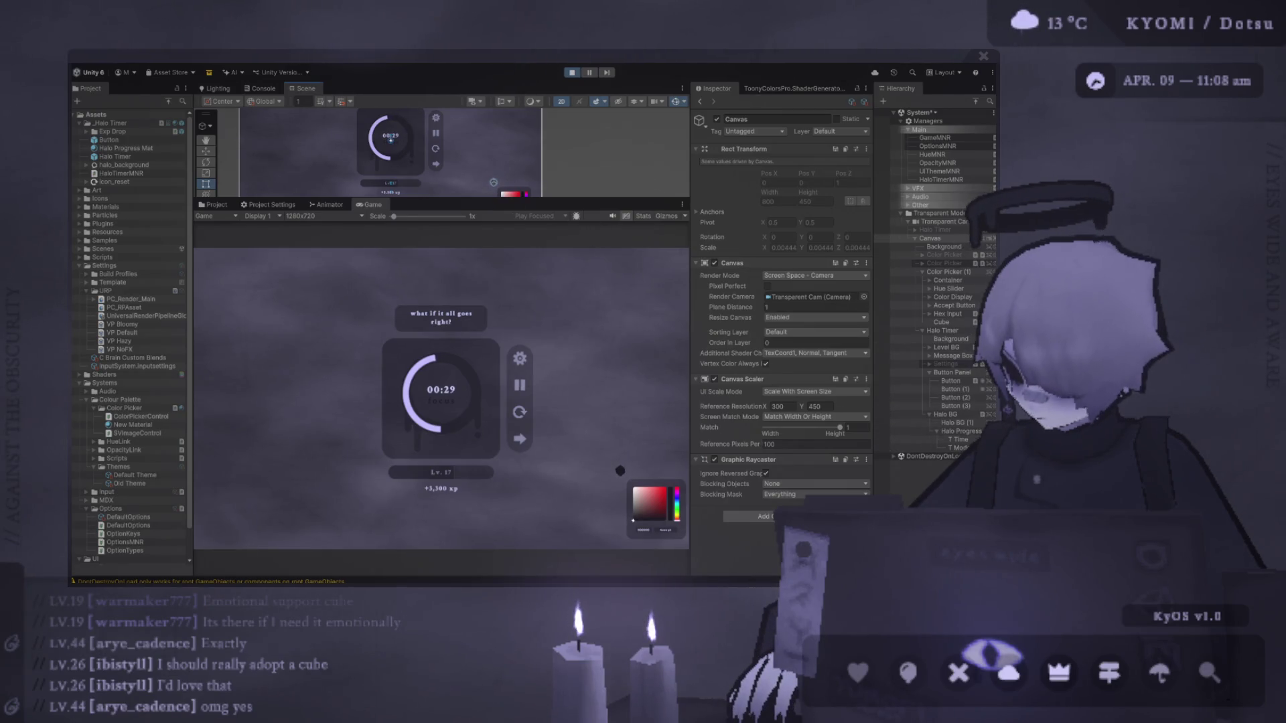
scroll(486, 187, "up", 3)
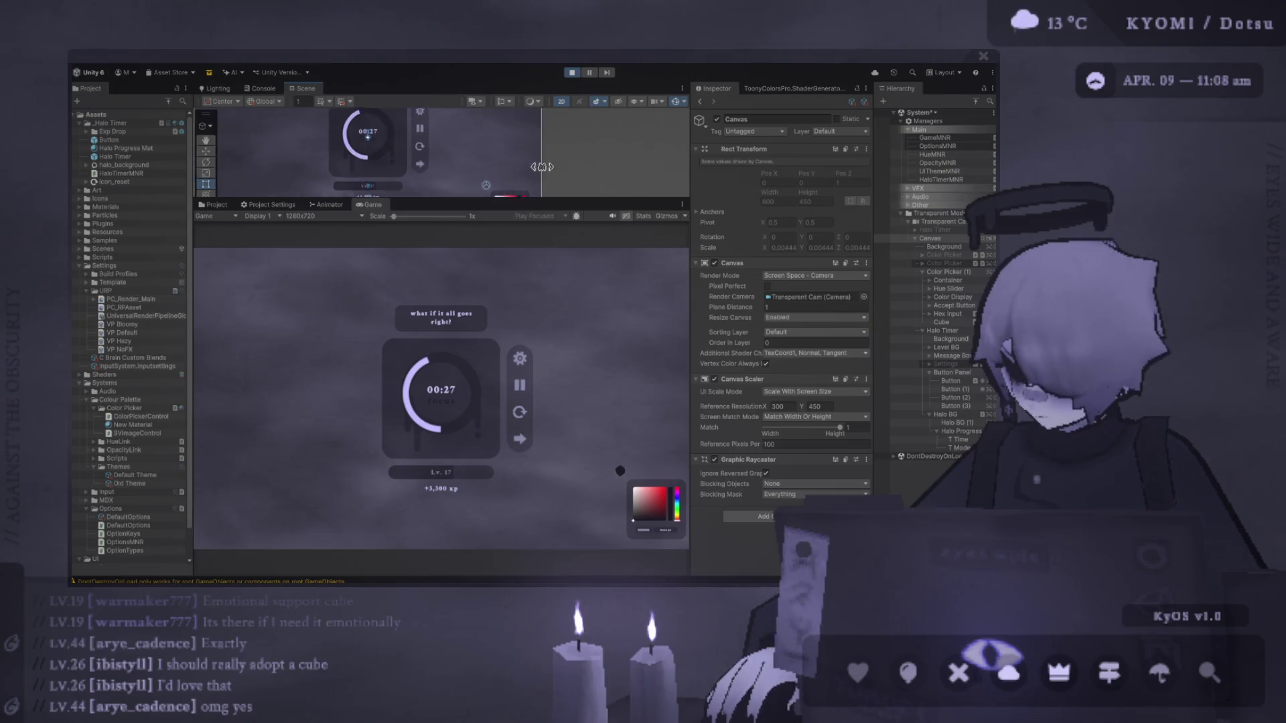
left_click(482, 190)
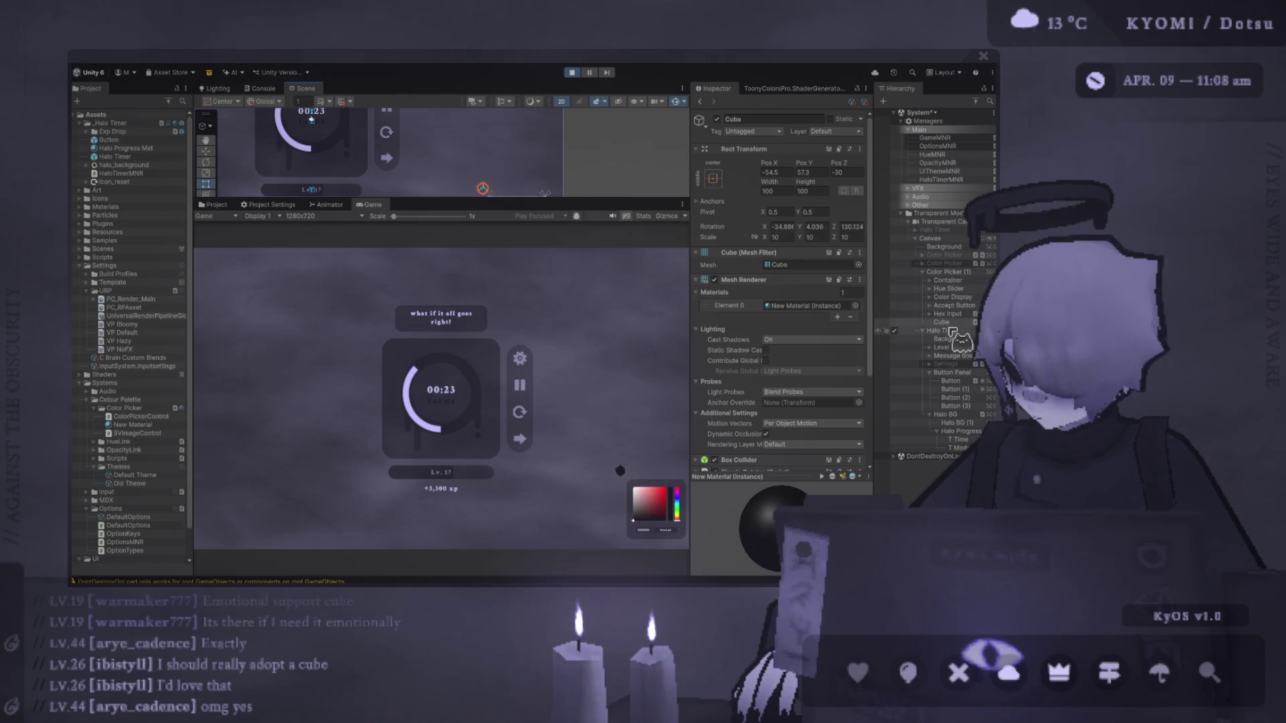
Set the cube's scale to 50 on every axis.
left_click(790, 237)
type("50")
key("Return")
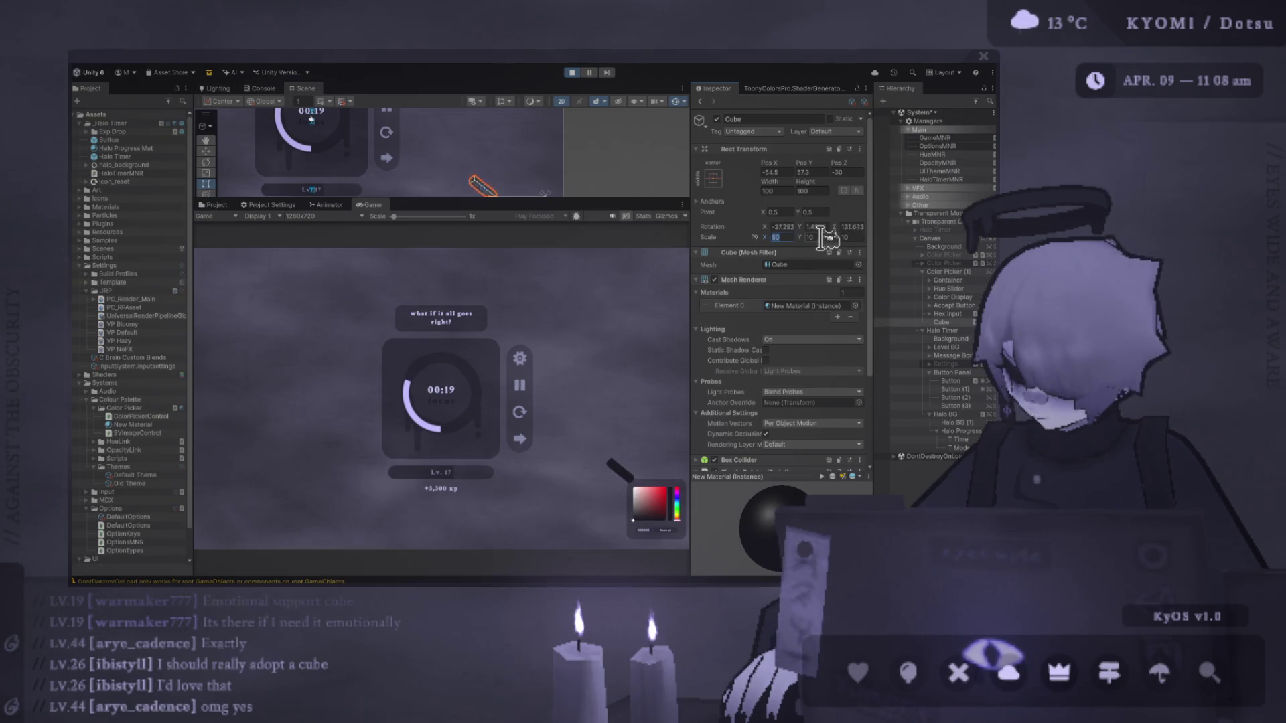
left_click(846, 238)
type("50")
key("Return")
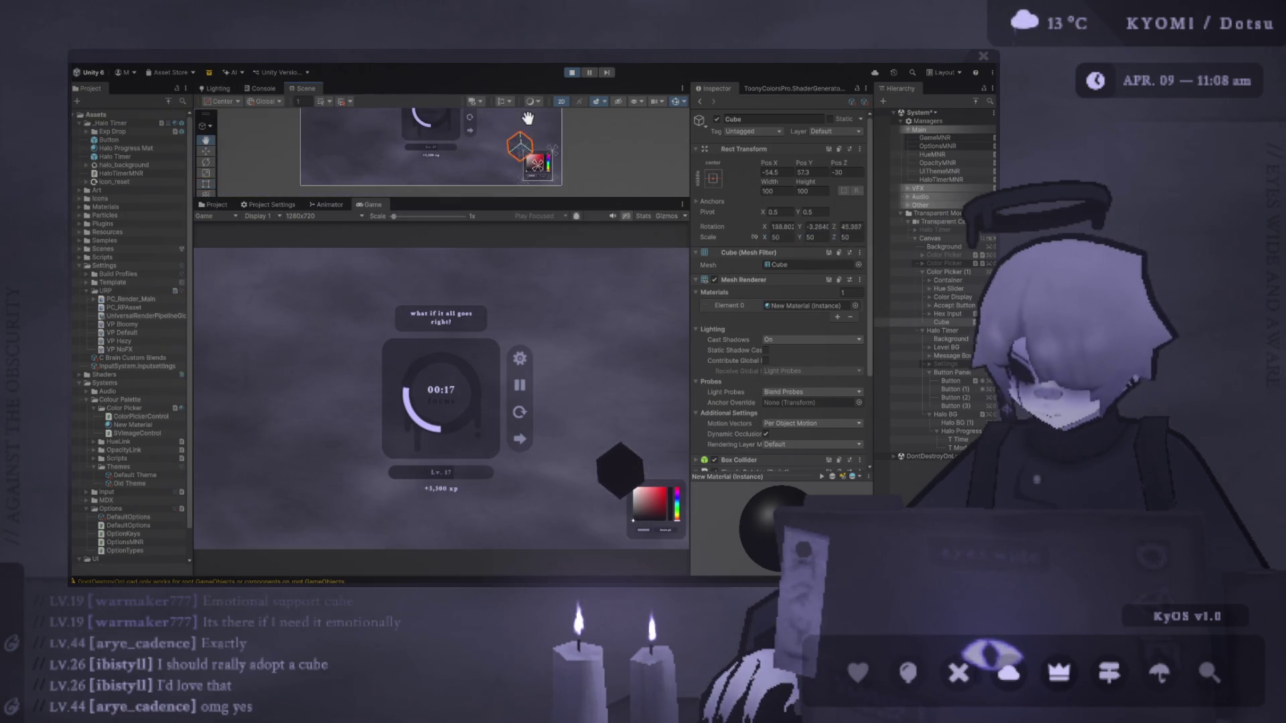
Colour the cube purple and move it just below the timer with the Move tool.
left_click(659, 492)
left_click(678, 508)
left_click(678, 510)
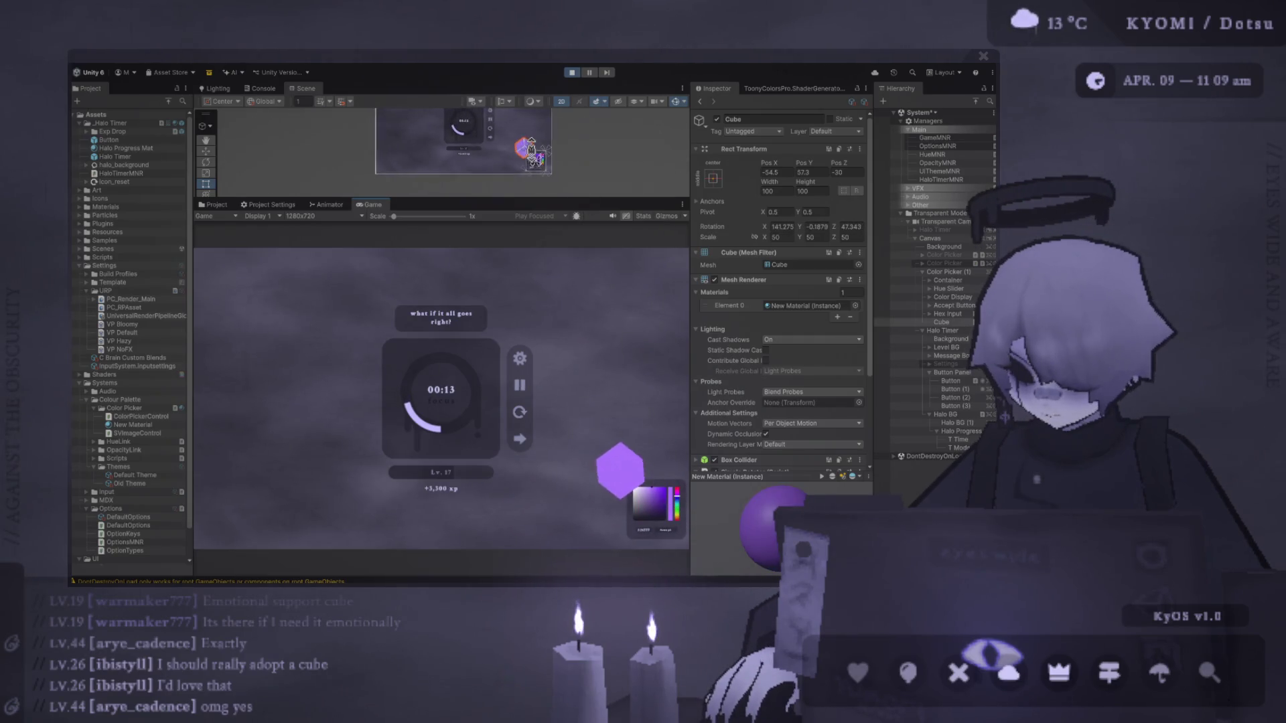
left_click(206, 151)
left_click(529, 163)
left_click(525, 151)
mouse_move(528, 144)
left_mouse_down()
mouse_move(429, 128)
mouse_move(482, 97)
mouse_move(577, 154)
mouse_move(497, 159)
mouse_move(546, 108)
mouse_move(515, 97)
mouse_move(498, 129)
mouse_move(436, 134)
mouse_move(546, 124)
mouse_move(483, 144)
mouse_move(510, 168)
mouse_move(553, 127)
mouse_move(518, 97)
mouse_move(466, 101)
mouse_move(427, 131)
mouse_move(473, 162)
mouse_move(536, 150)
mouse_move(551, 137)
mouse_move(516, 93)
mouse_move(429, 132)
mouse_move(467, 166)
mouse_move(566, 144)
mouse_move(523, 94)
mouse_move(472, 149)
mouse_move(438, 102)
mouse_move(438, 116)
mouse_move(462, 176)
mouse_move(489, 157)
mouse_move(503, 100)
mouse_move(532, 172)
mouse_move(520, 109)
left_mouse_up()
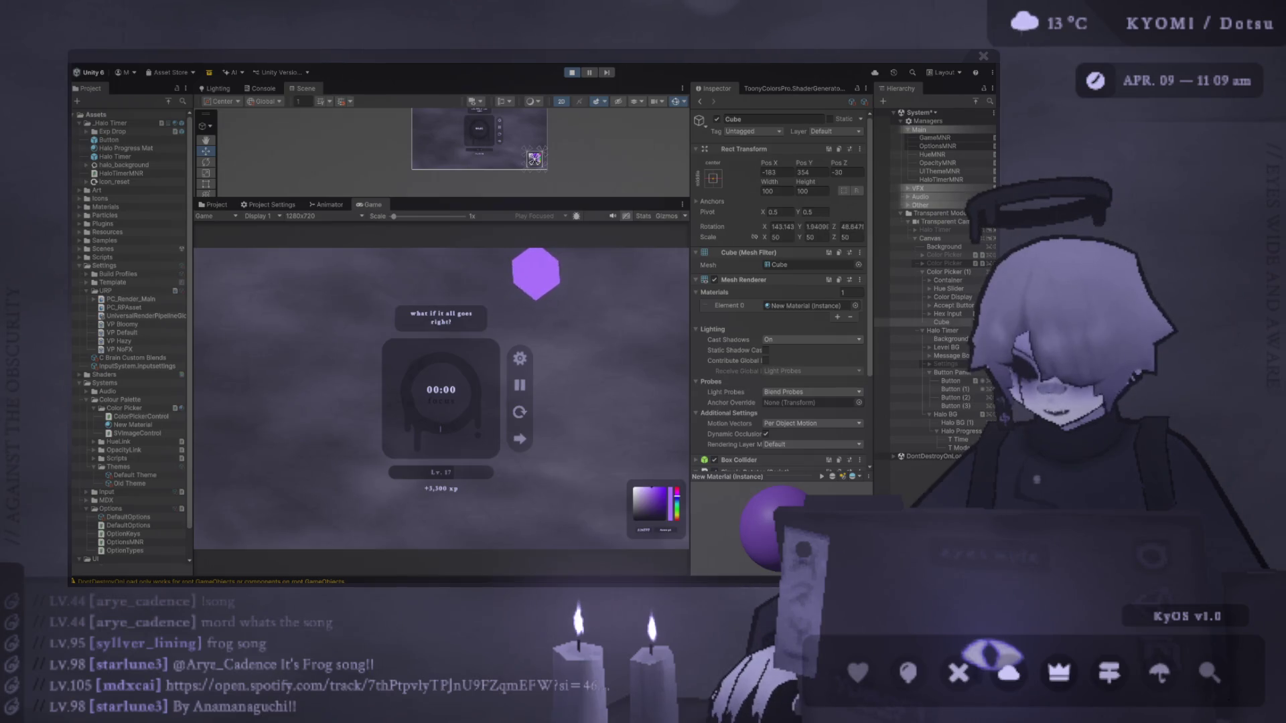
Restart the timer countdown and exit Play mode.
left_click(523, 406)
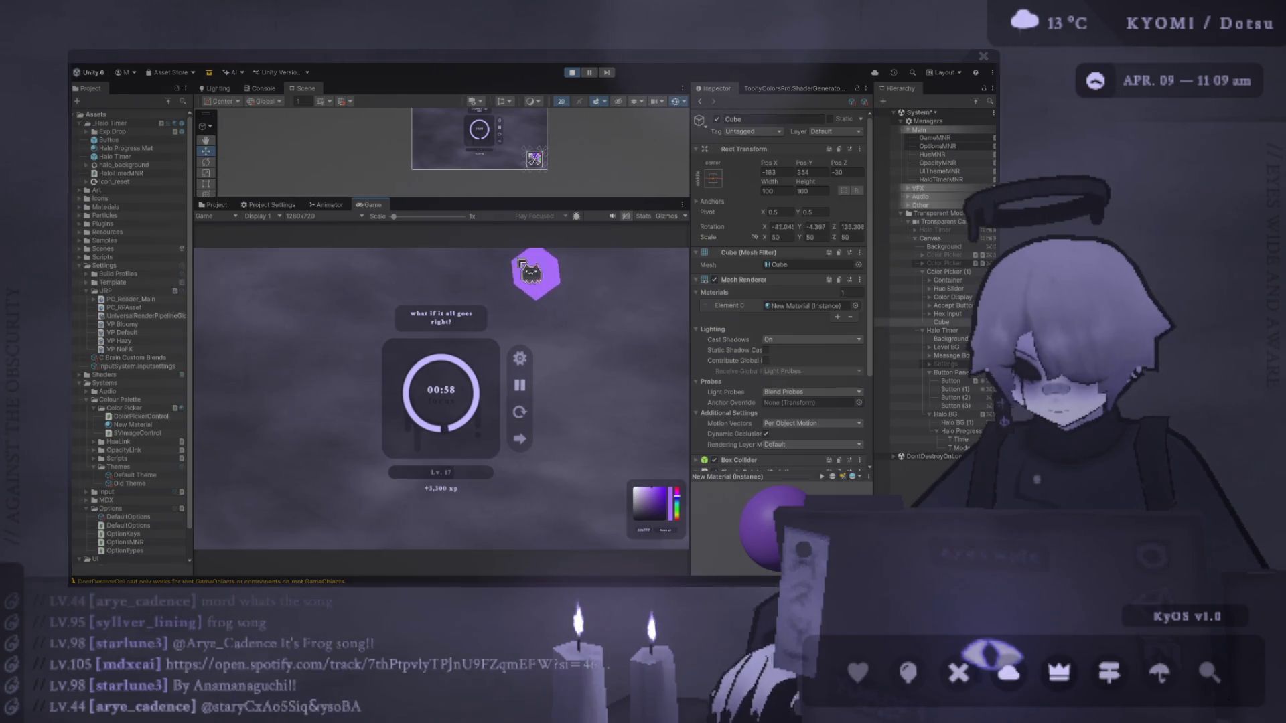
left_click(579, 71)
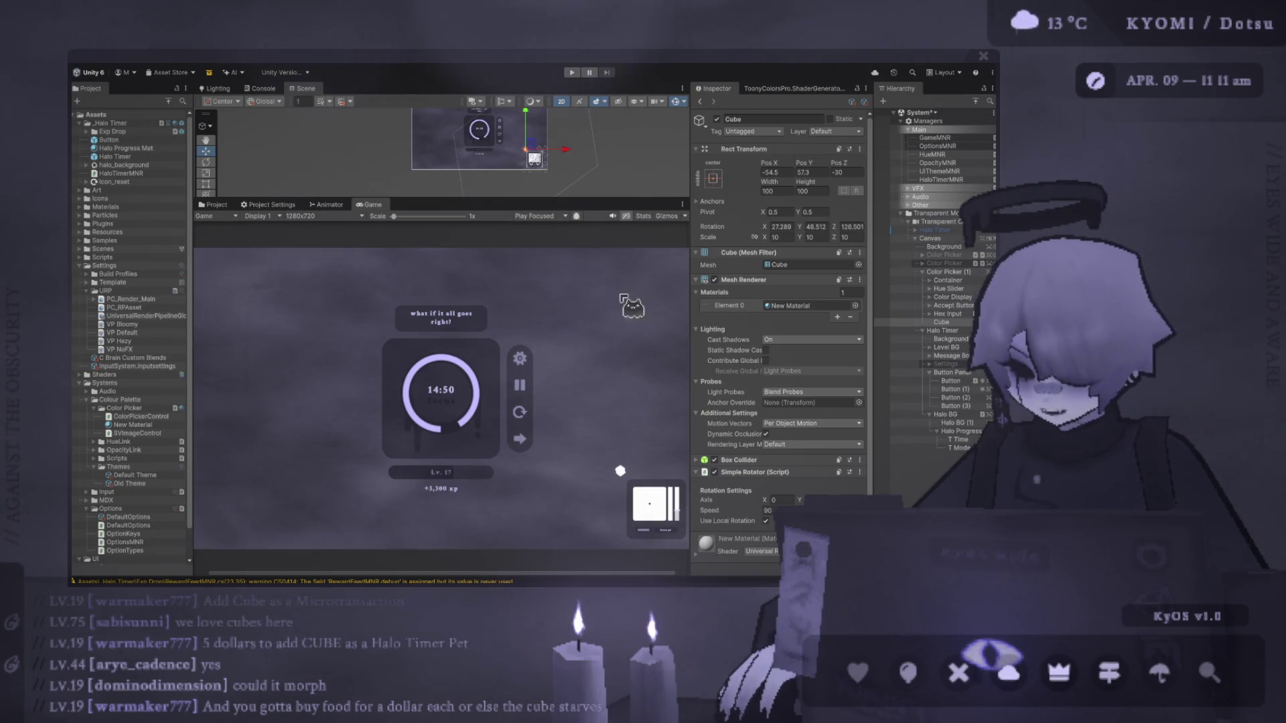
left_click_drag(493, 200, 492, 360)
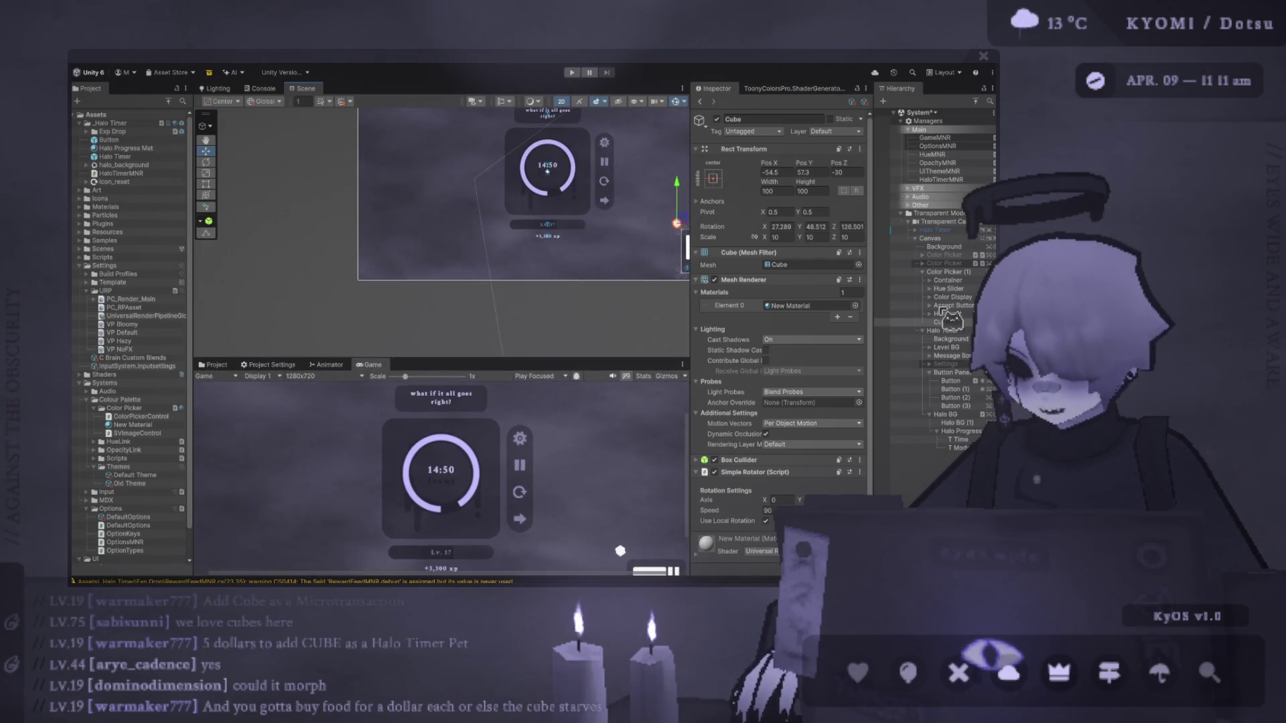
Enable the Settings object and inspect its SETTINGS title and Rain label.
left_click(944, 367)
double_click(945, 373)
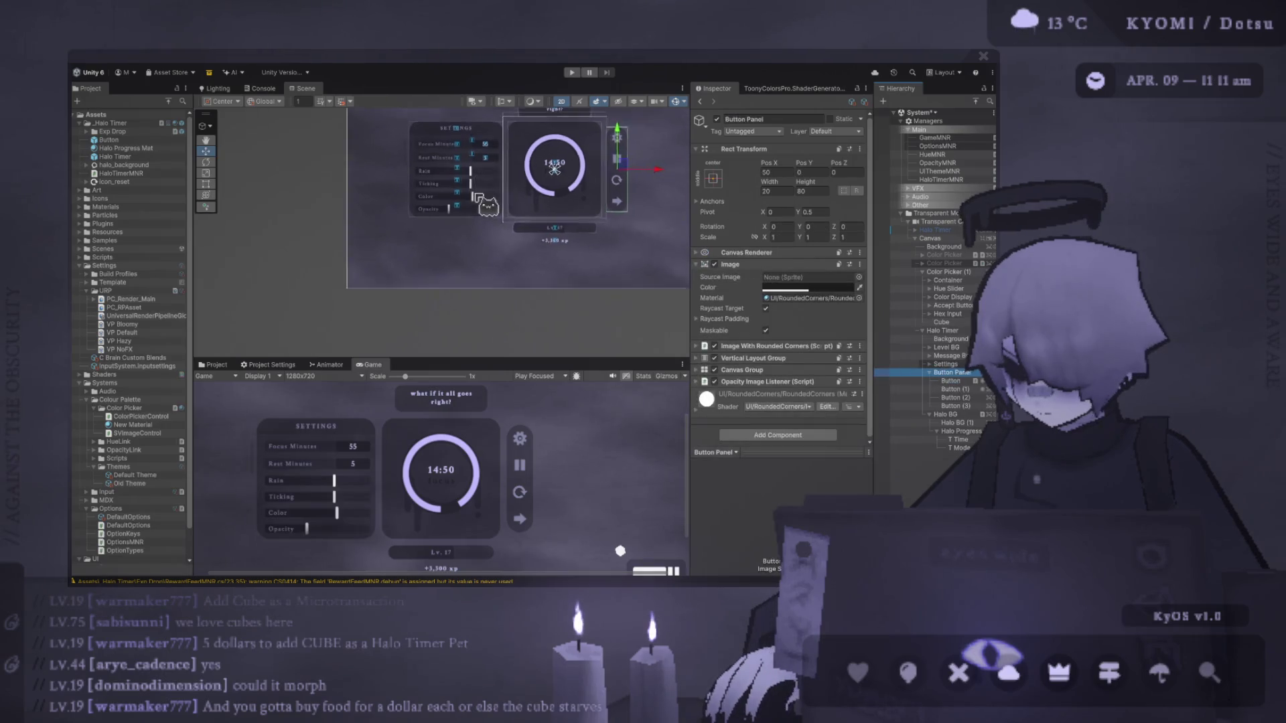
scroll(469, 335, "down", 3)
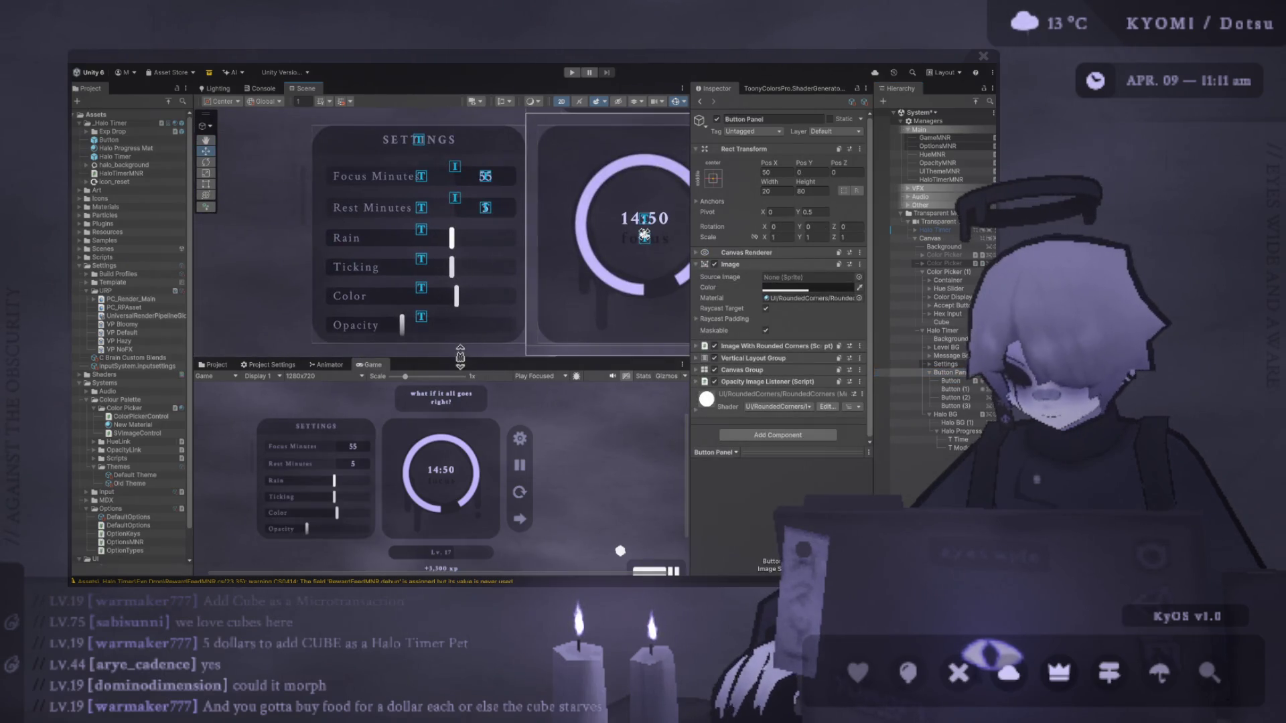
left_click_drag(461, 359, 469, 474)
scroll(469, 281, "up", 3)
left_click(456, 189)
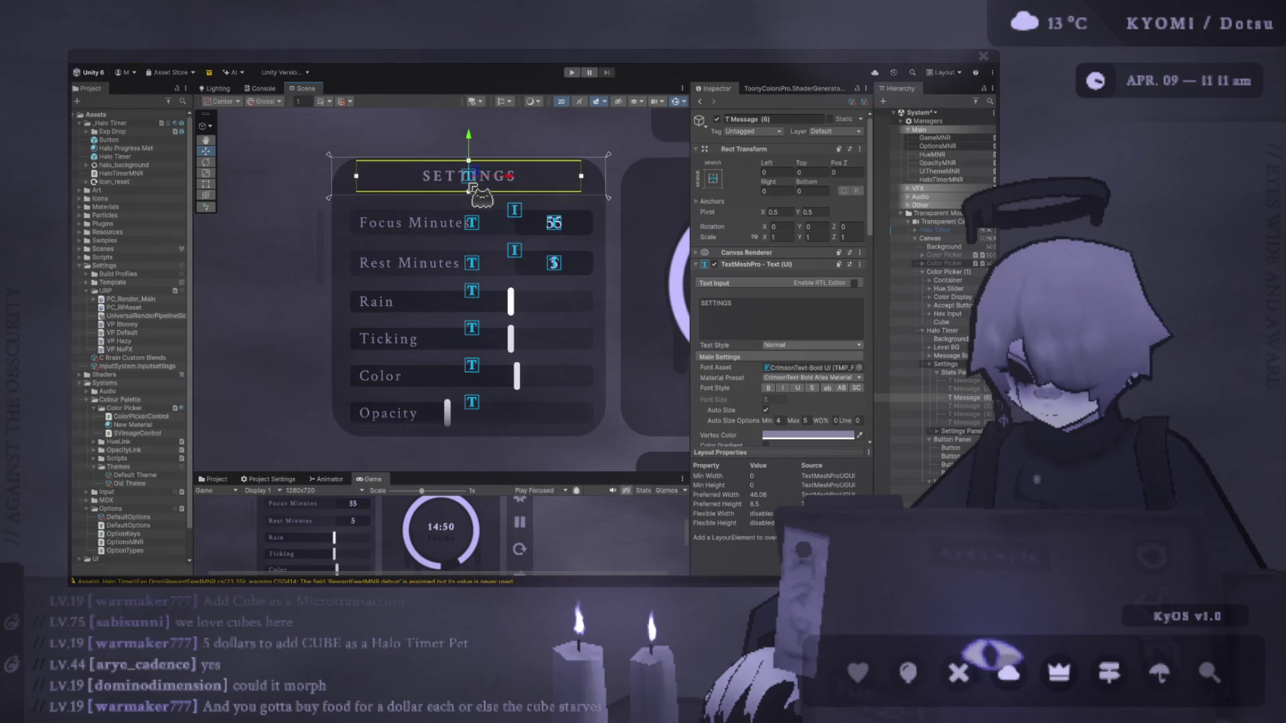
left_click(737, 305)
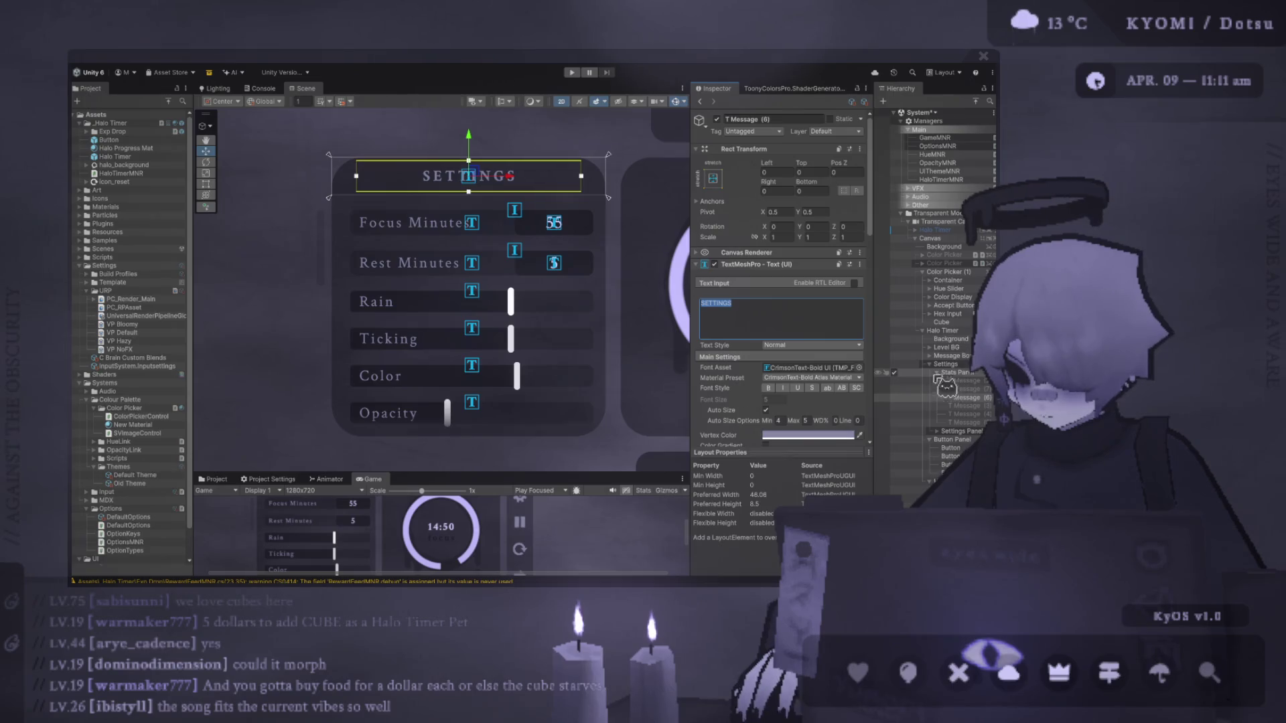
left_click(478, 333)
left_click(469, 308)
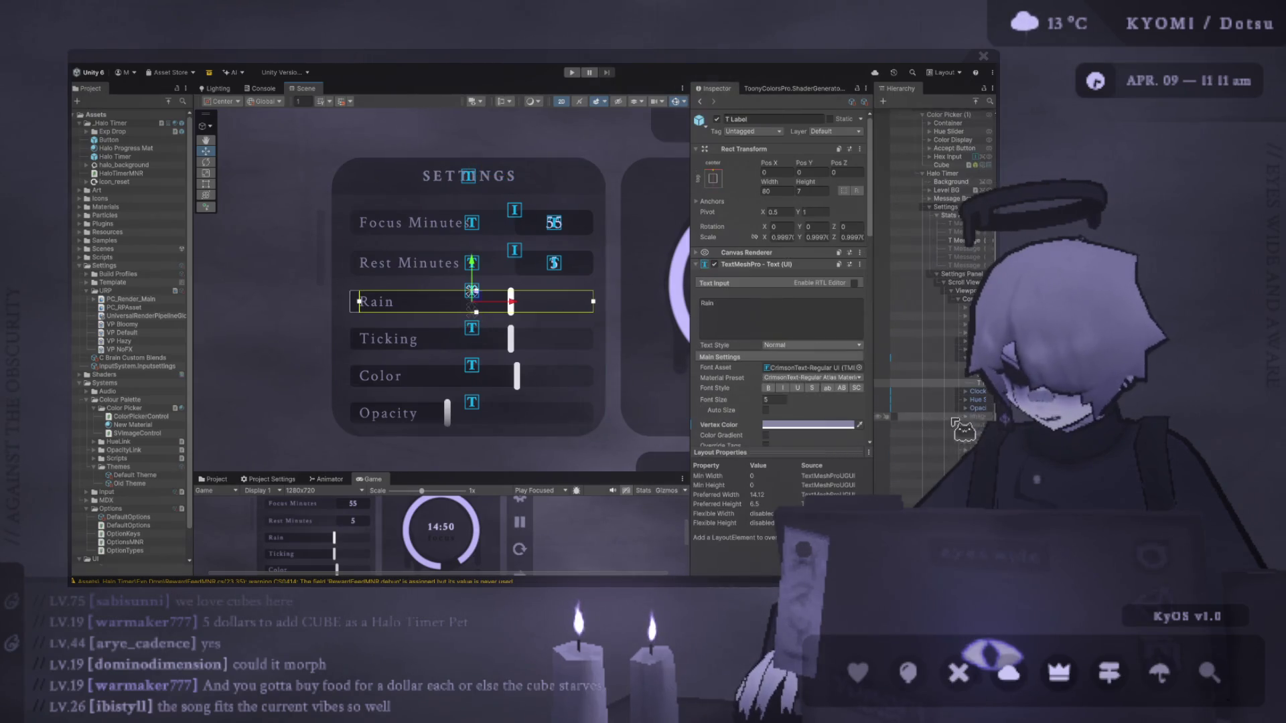
Turn off the Content Size Fitter on the settings list's Content object.
left_click_drag(874, 402, 706, 402)
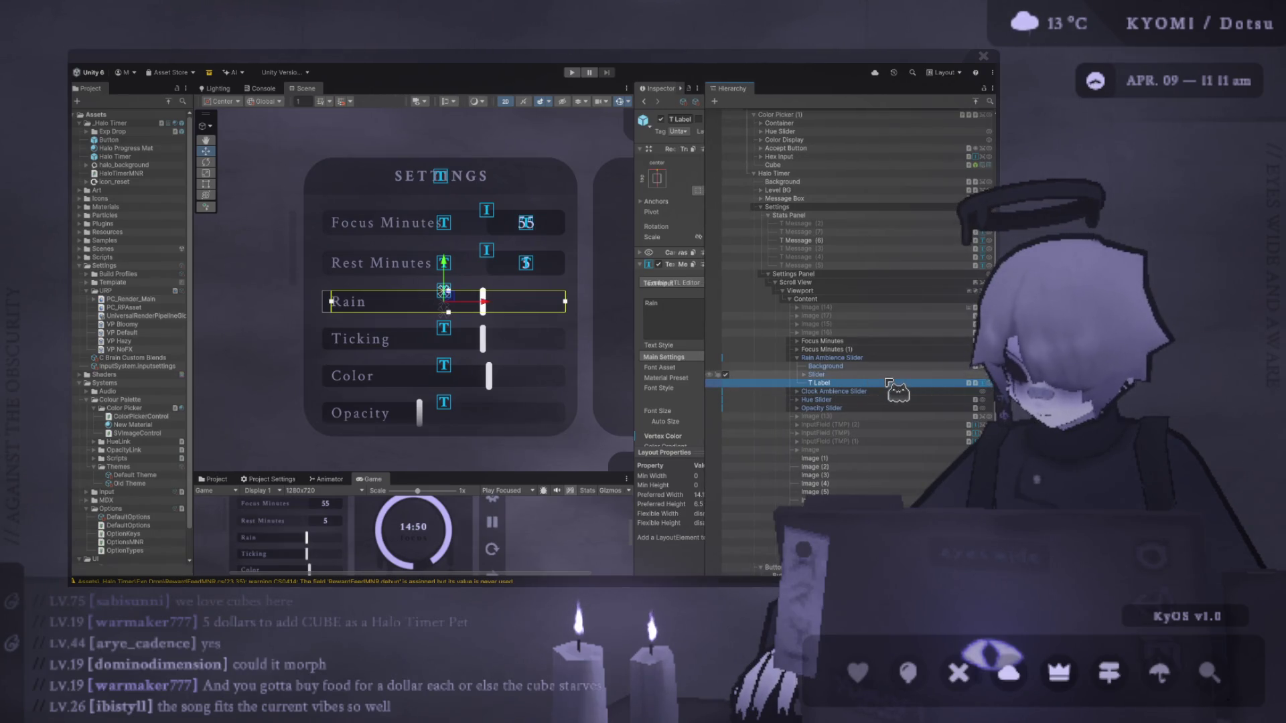
scroll(458, 327, "down", 3)
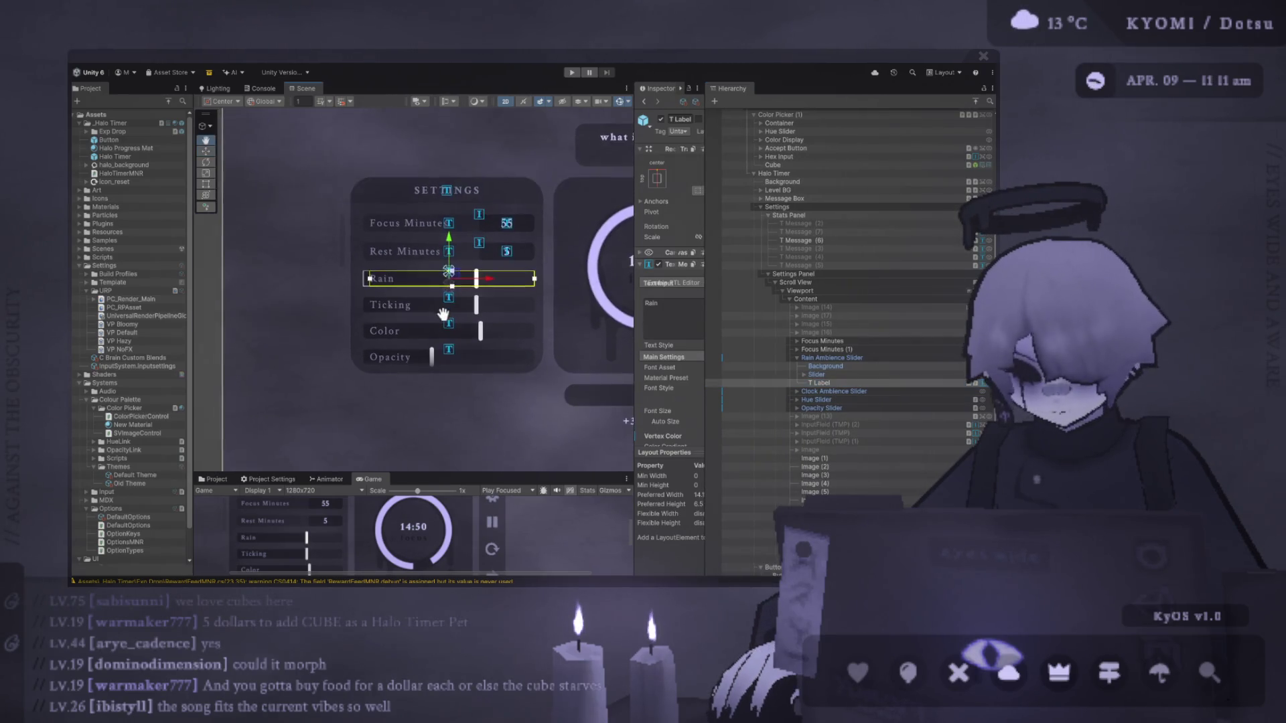
scroll(458, 327, "up", 2)
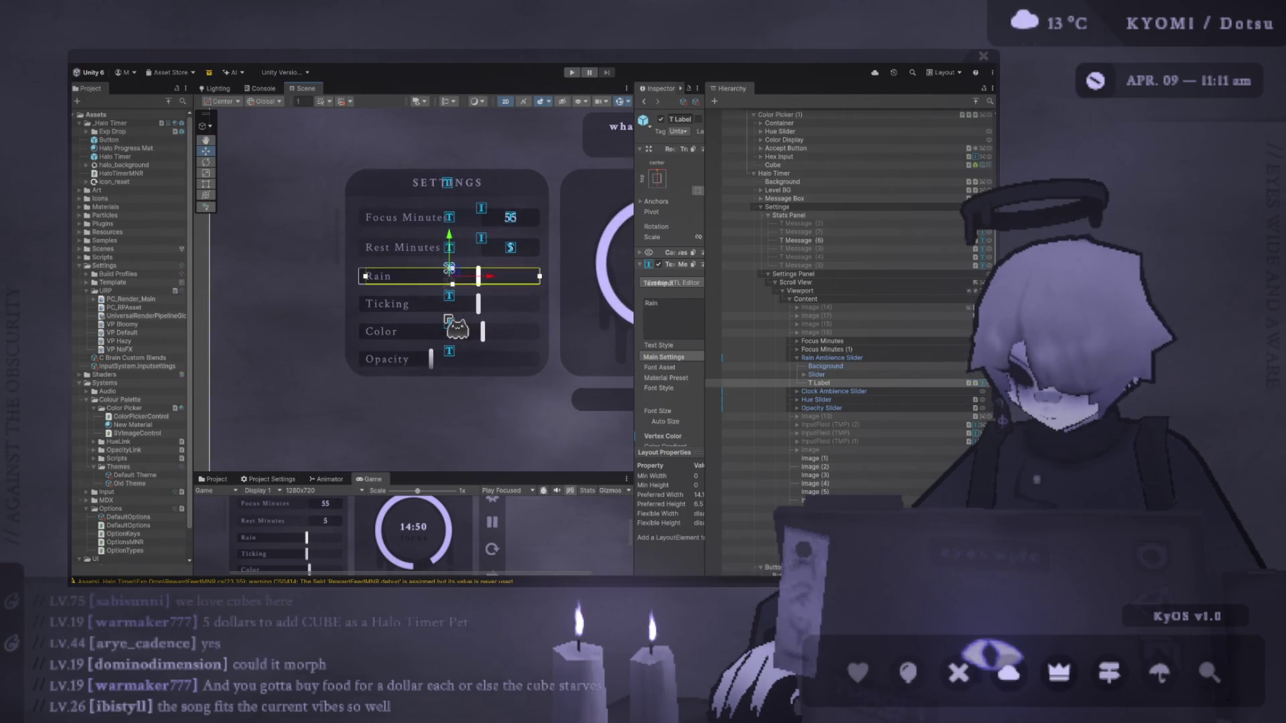
left_click(798, 358)
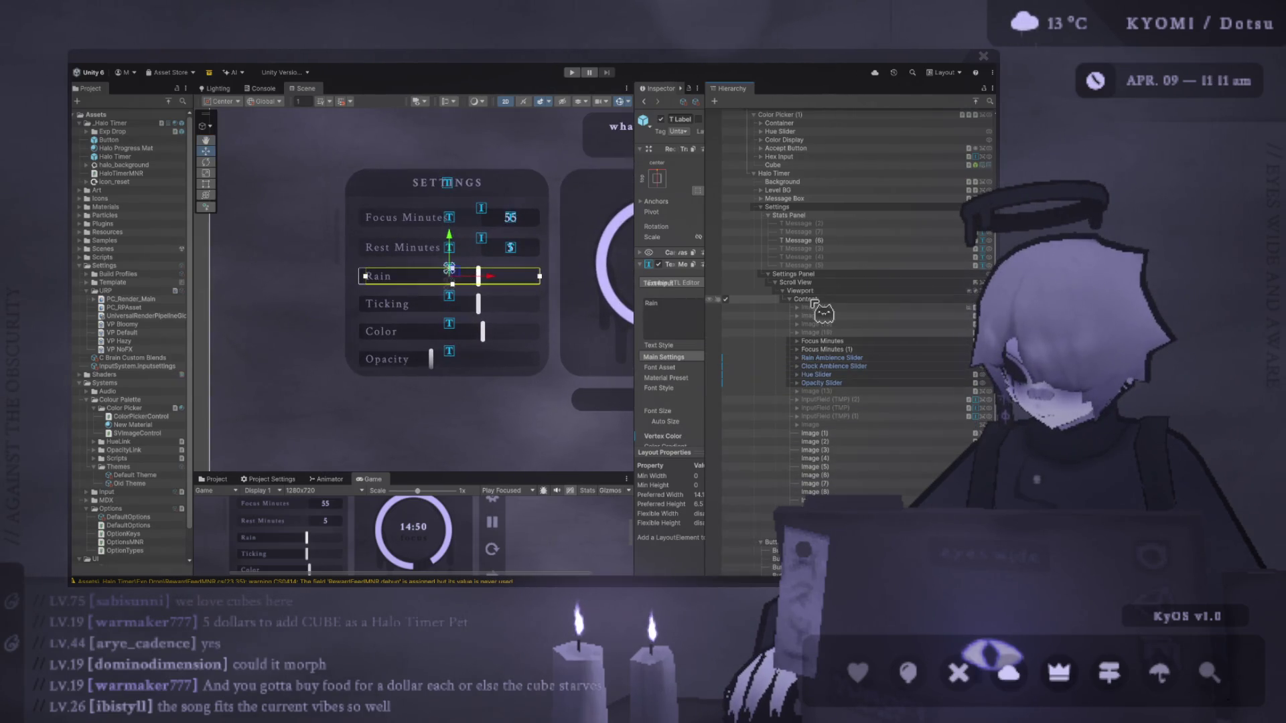
left_click(812, 299)
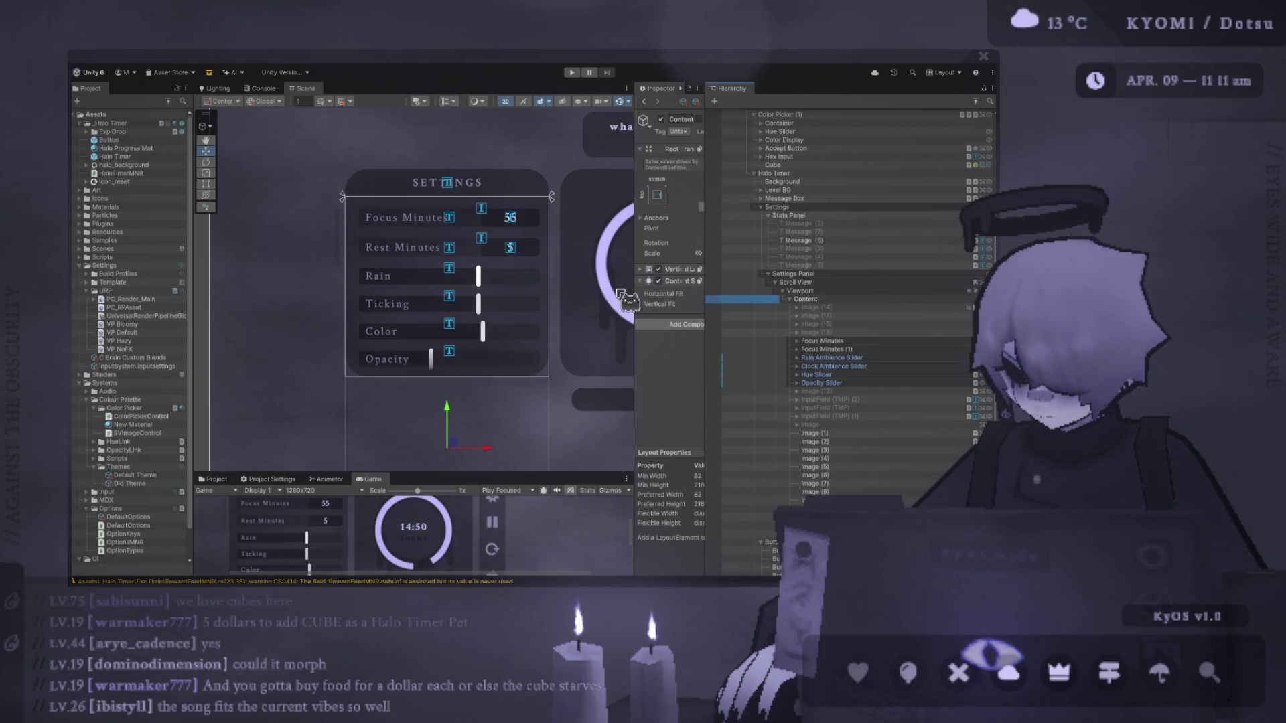
left_click(659, 282)
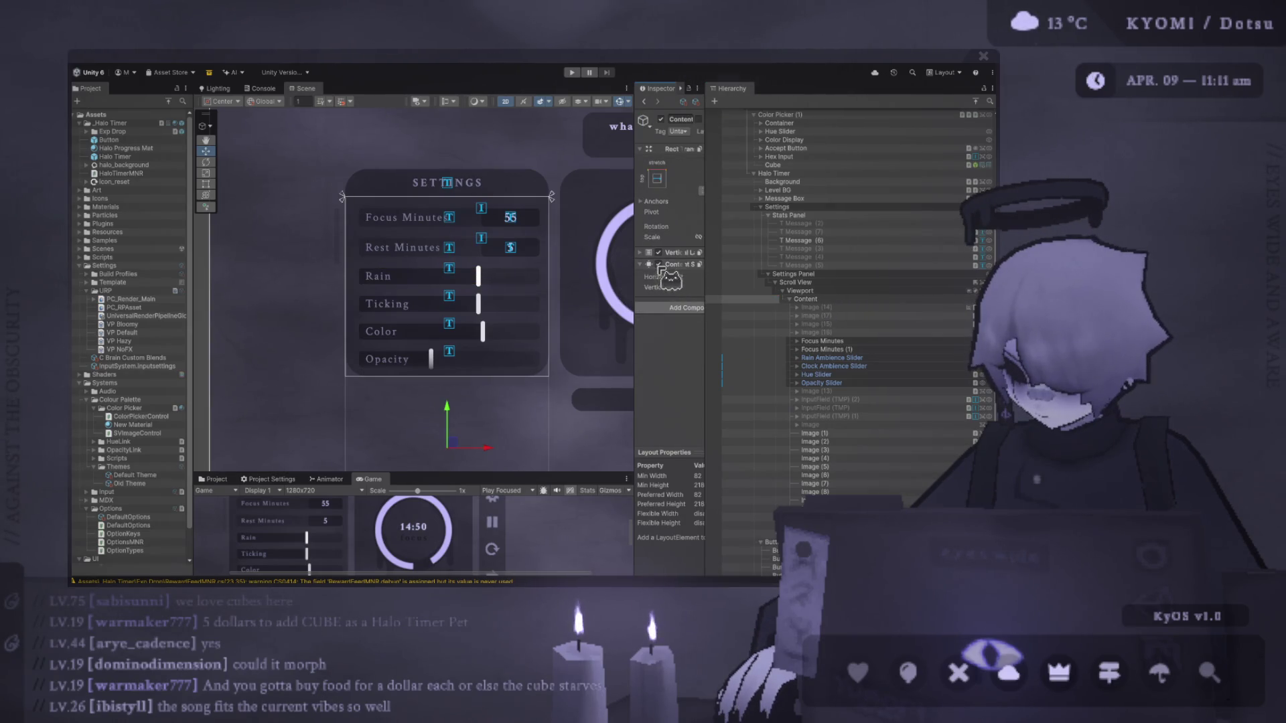
Select the Viewport and resize the Inspector panel to examine its settings.
left_click(817, 292)
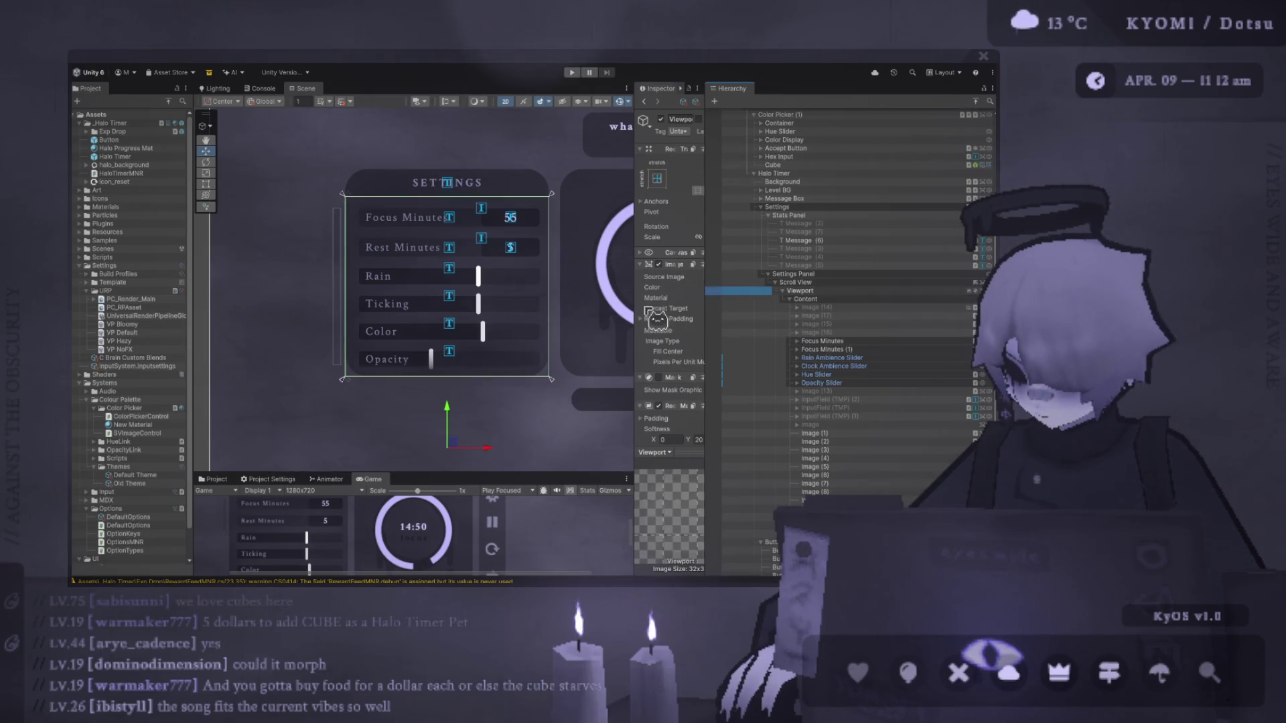
left_click_drag(636, 308, 537, 311)
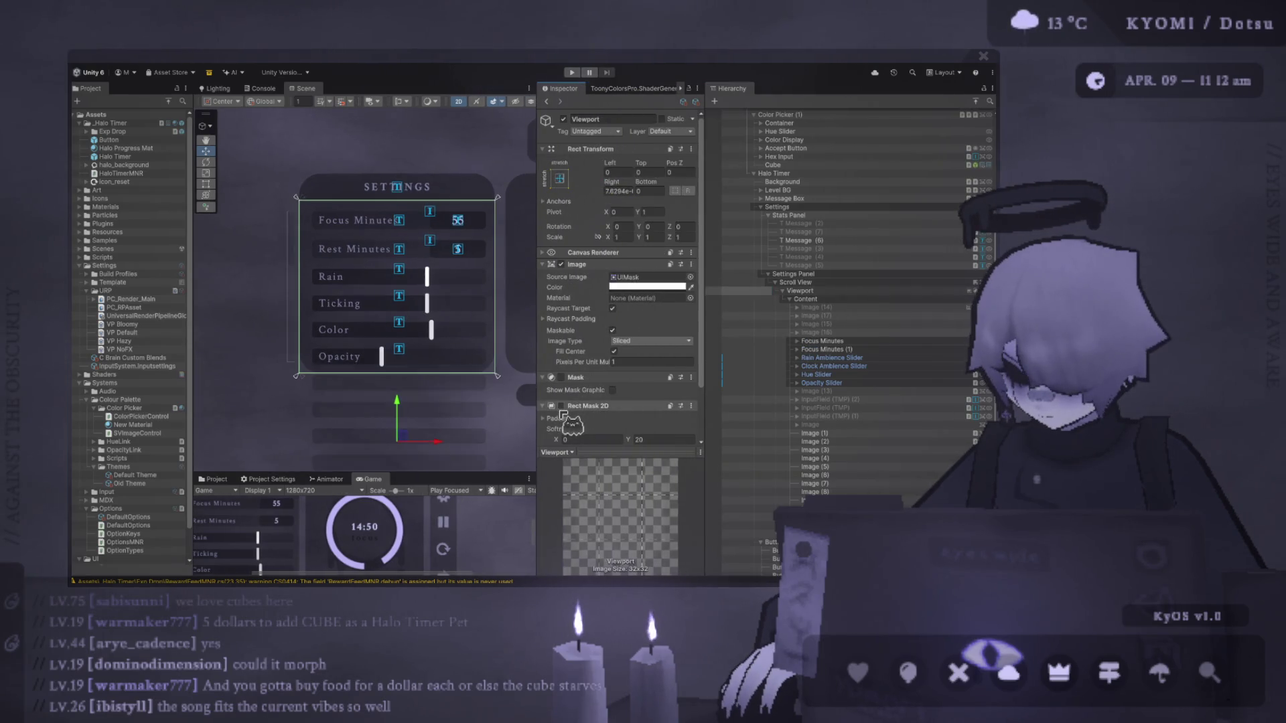
scroll(404, 386, "down", 2)
scroll(416, 330, "up", 3)
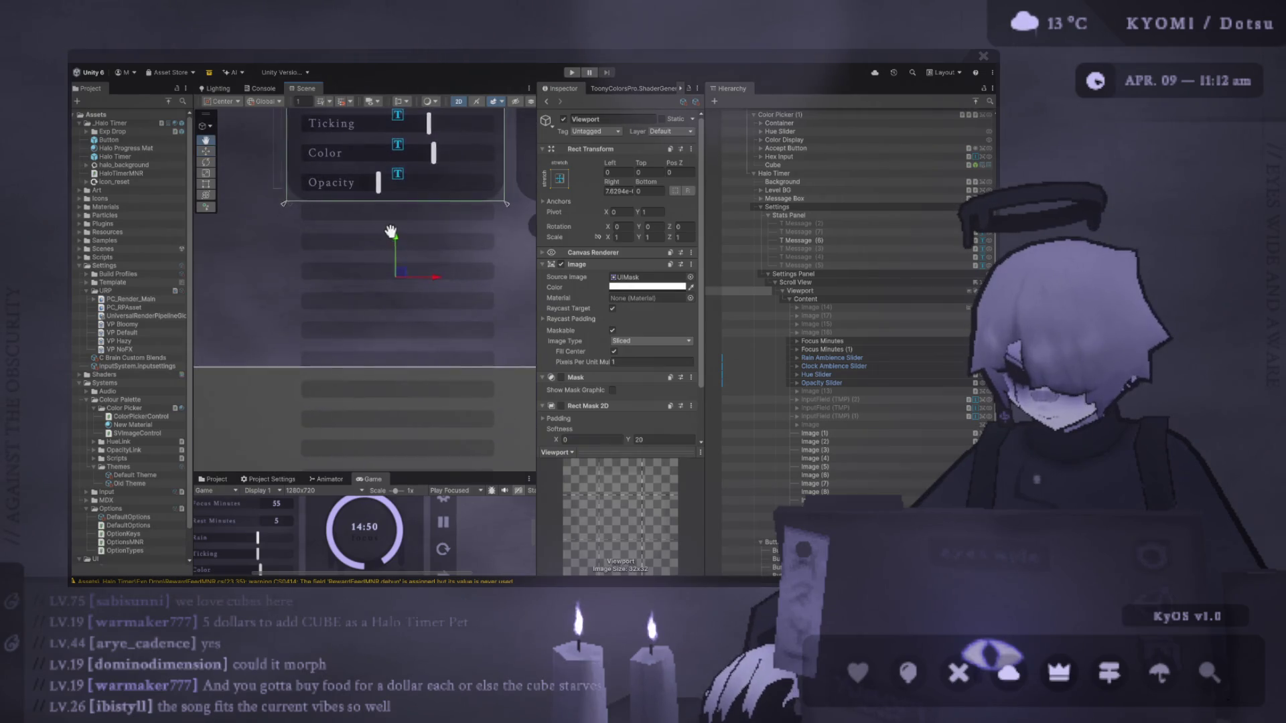
left_click_drag(704, 295, 837, 293)
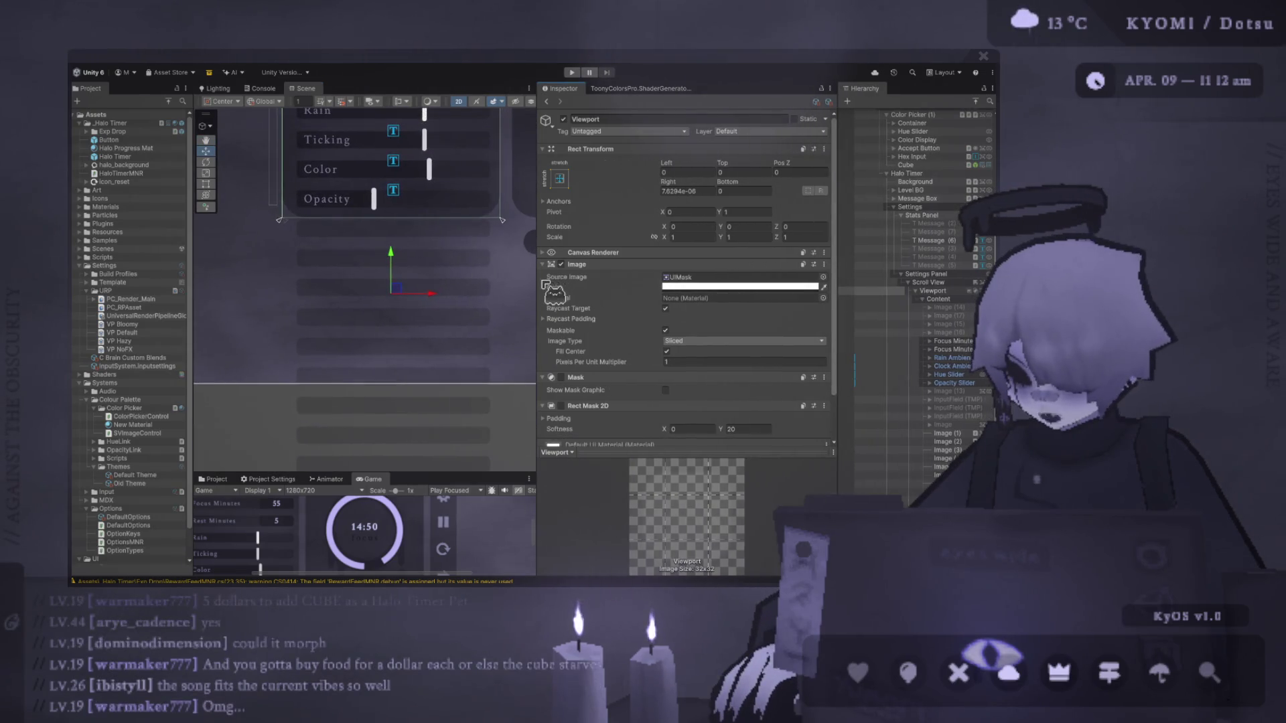
left_click_drag(538, 283, 712, 295)
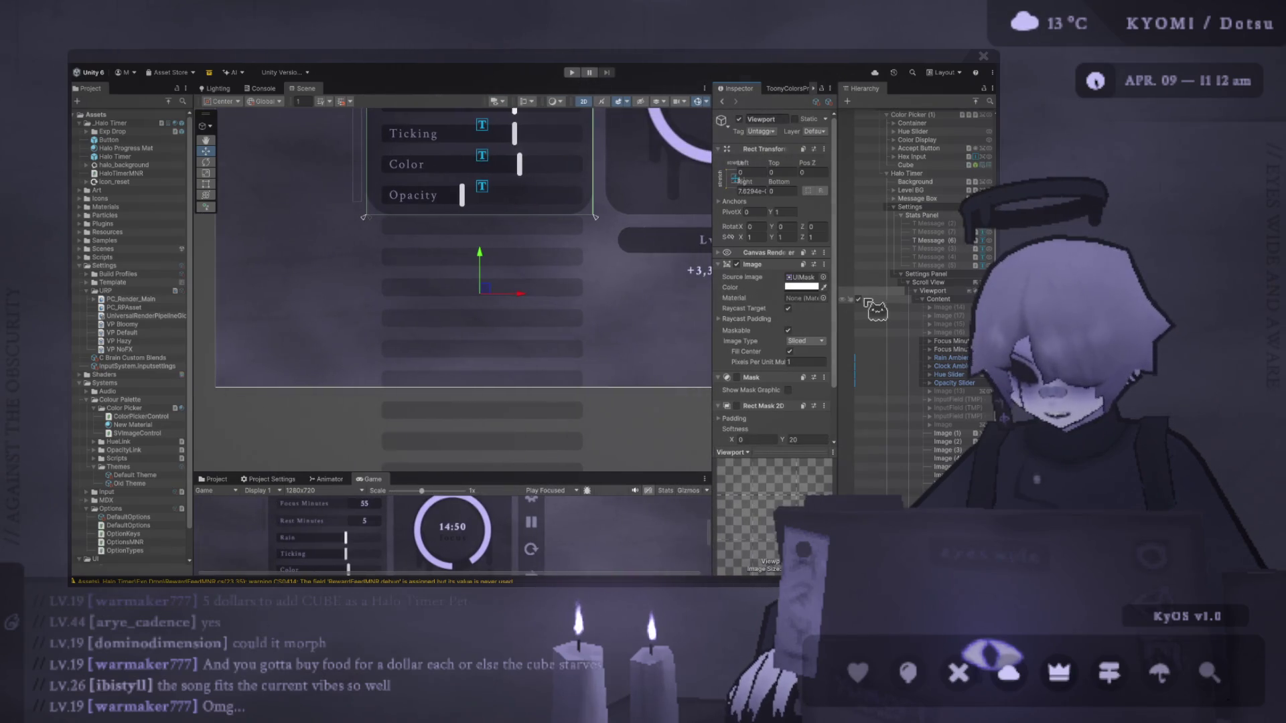
left_click_drag(838, 295, 794, 300)
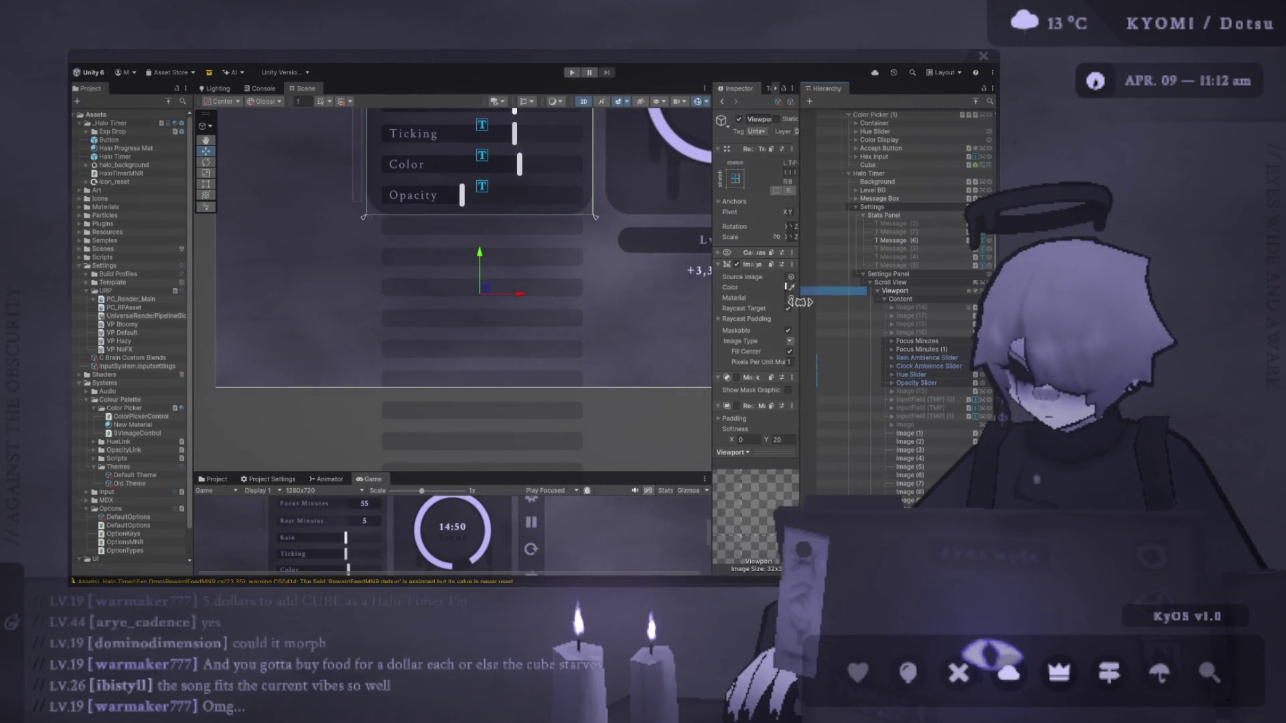
left_click_drag(710, 300, 640, 300)
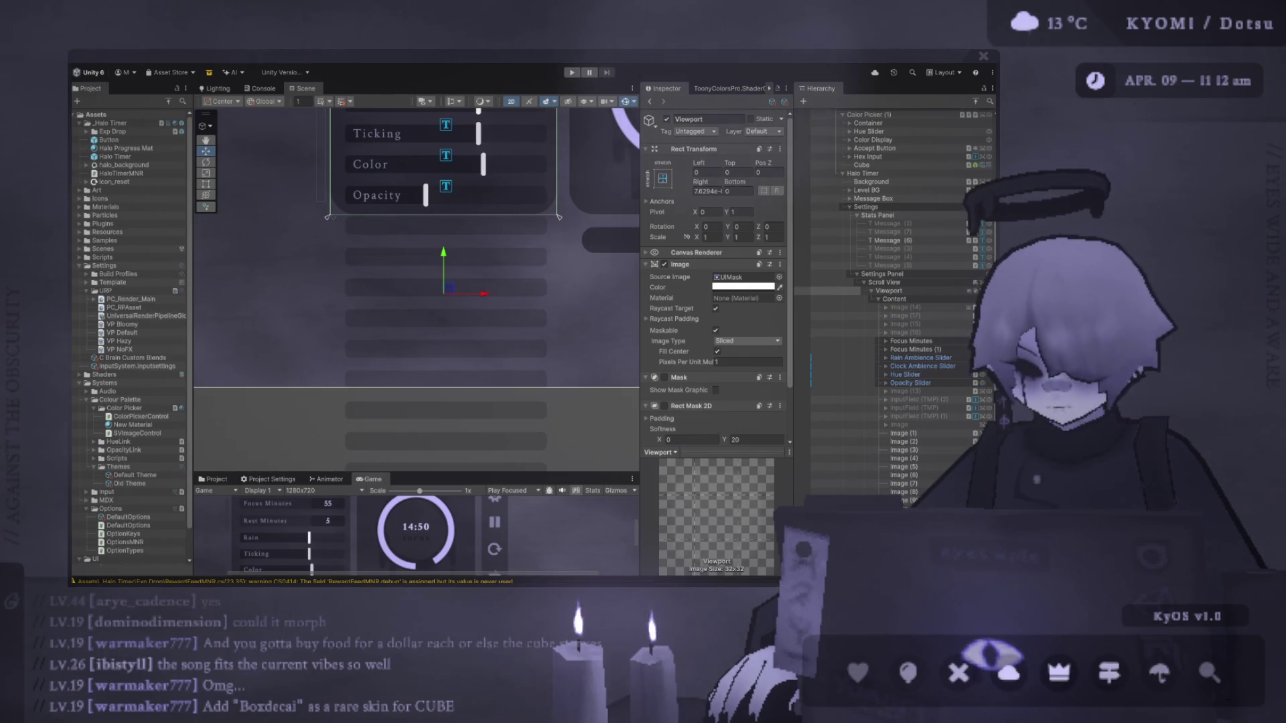
Duplicate the Image (5) row as Image (18) and place it under Image (1).
left_click(901, 466)
key("ctrl+d")
left_click_drag(901, 475, 901, 443)
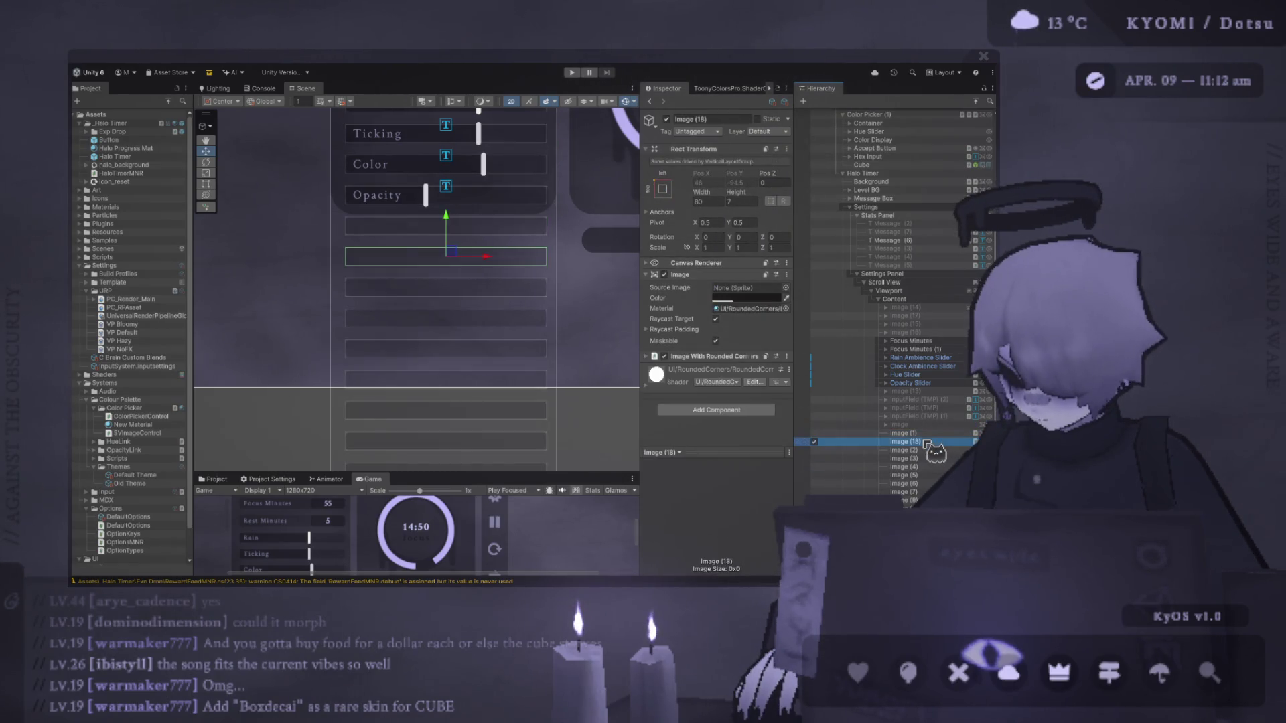
left_click(927, 442)
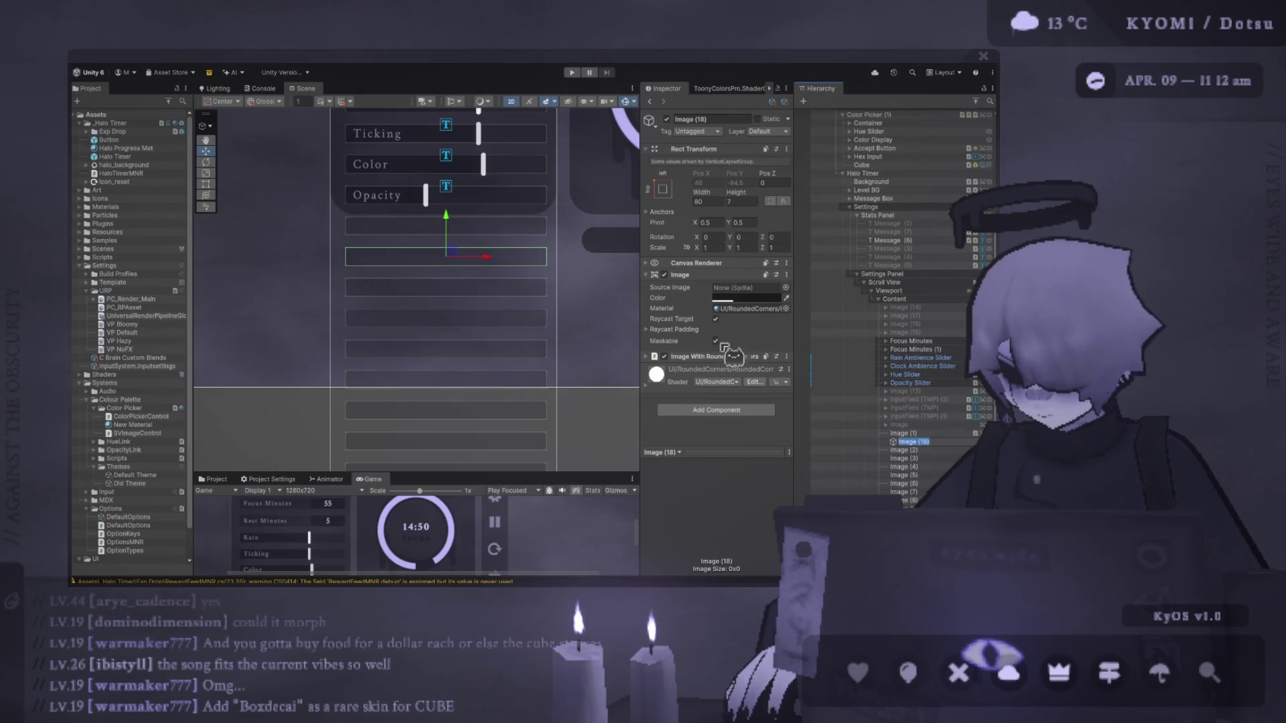
key("Return")
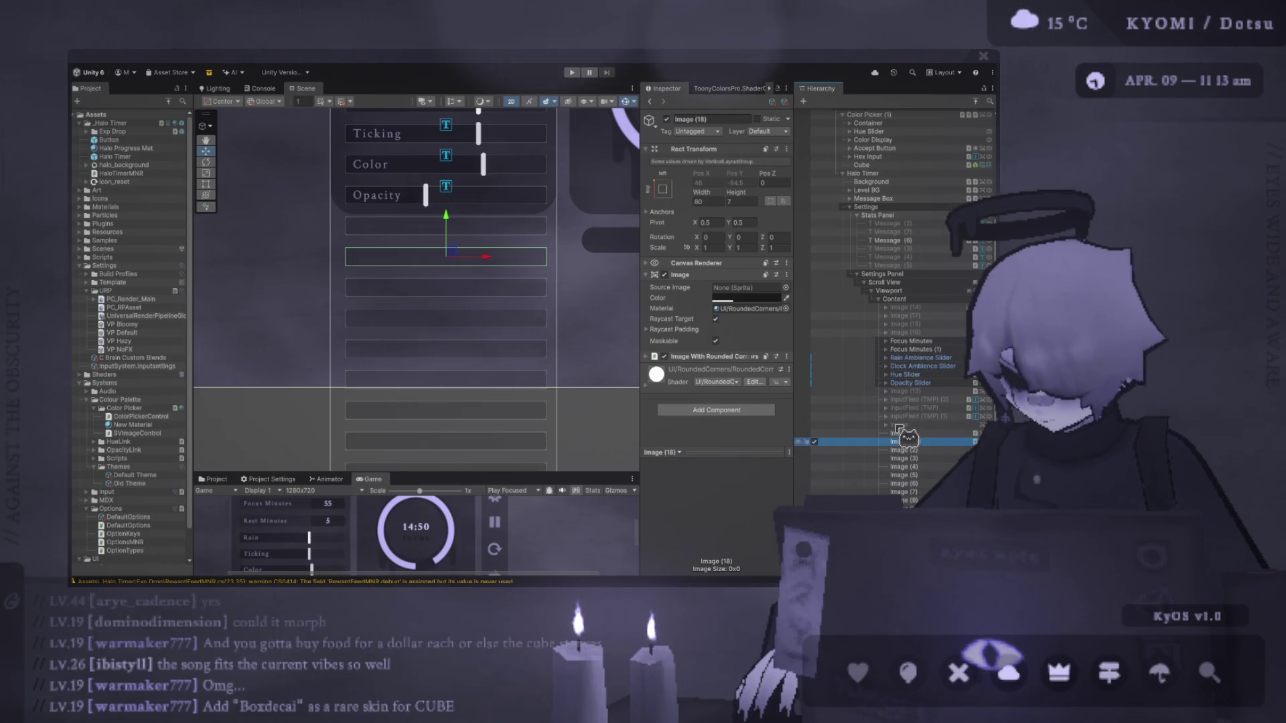
Add a TextMeshPro text object inside Image (18) and frame it in view.
key("ctrl+shift+t")
key("f")
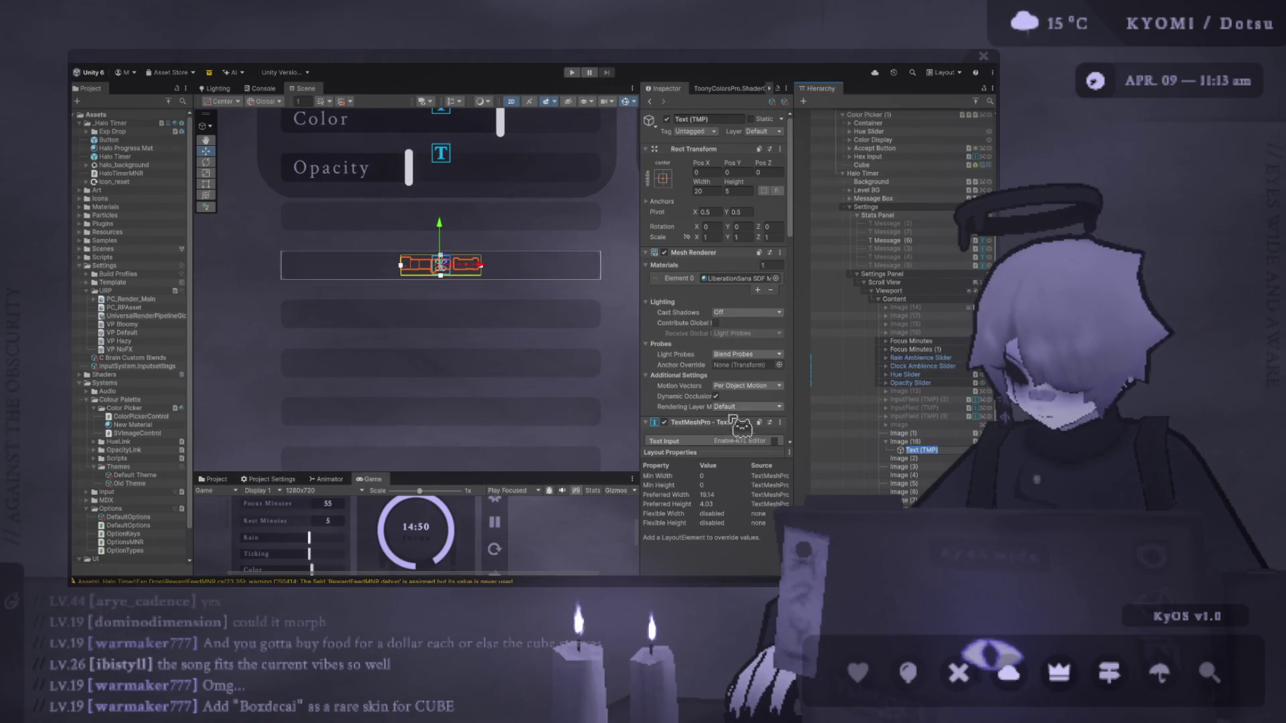
scroll(740, 416, "down", 5)
left_click(669, 292)
scroll(536, 289, "up", 1)
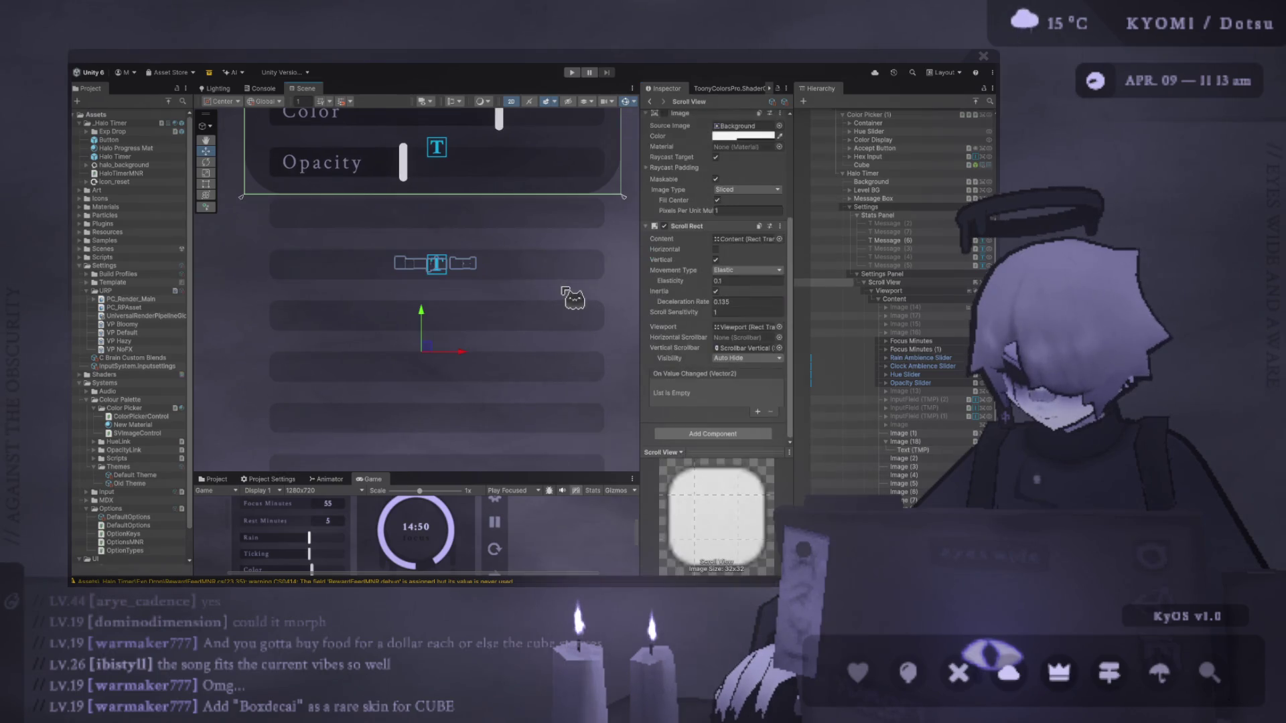
scroll(502, 258, "down", 3)
scroll(502, 257, "down", 3)
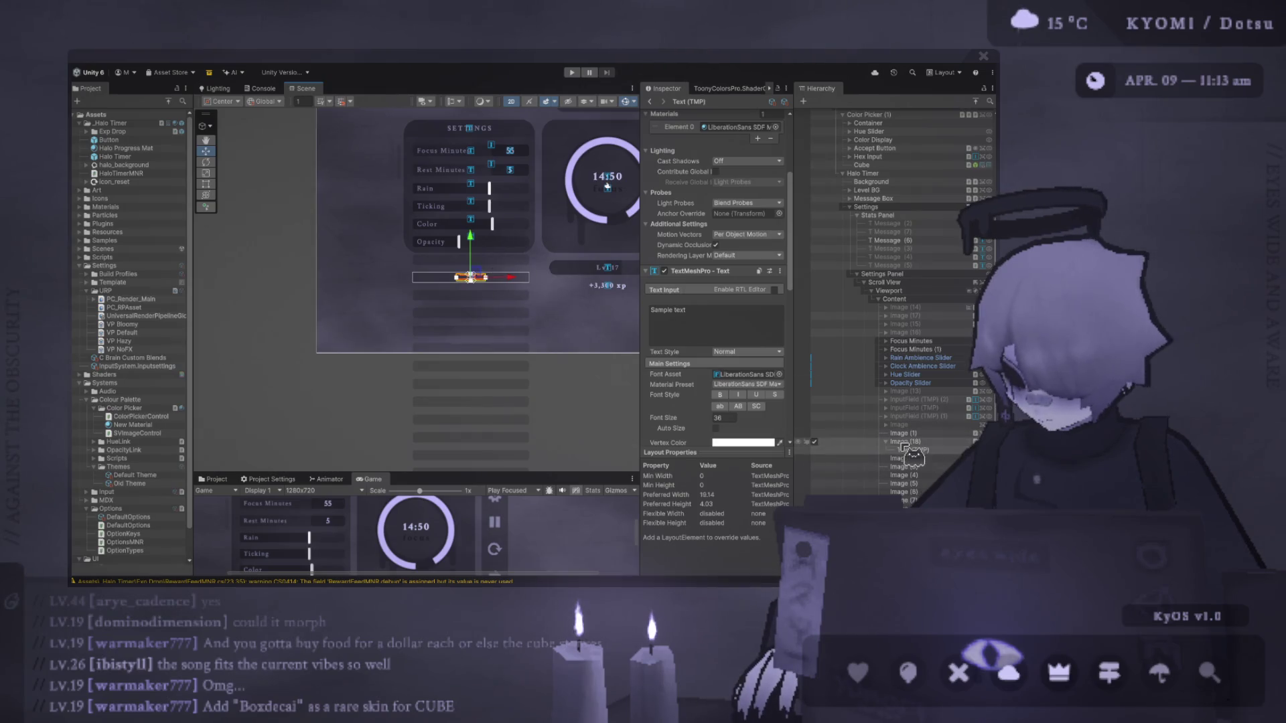
Move Image (18) up above Hue Slider in the Hierarchy.
left_click(886, 442)
left_click_drag(903, 445, 910, 372)
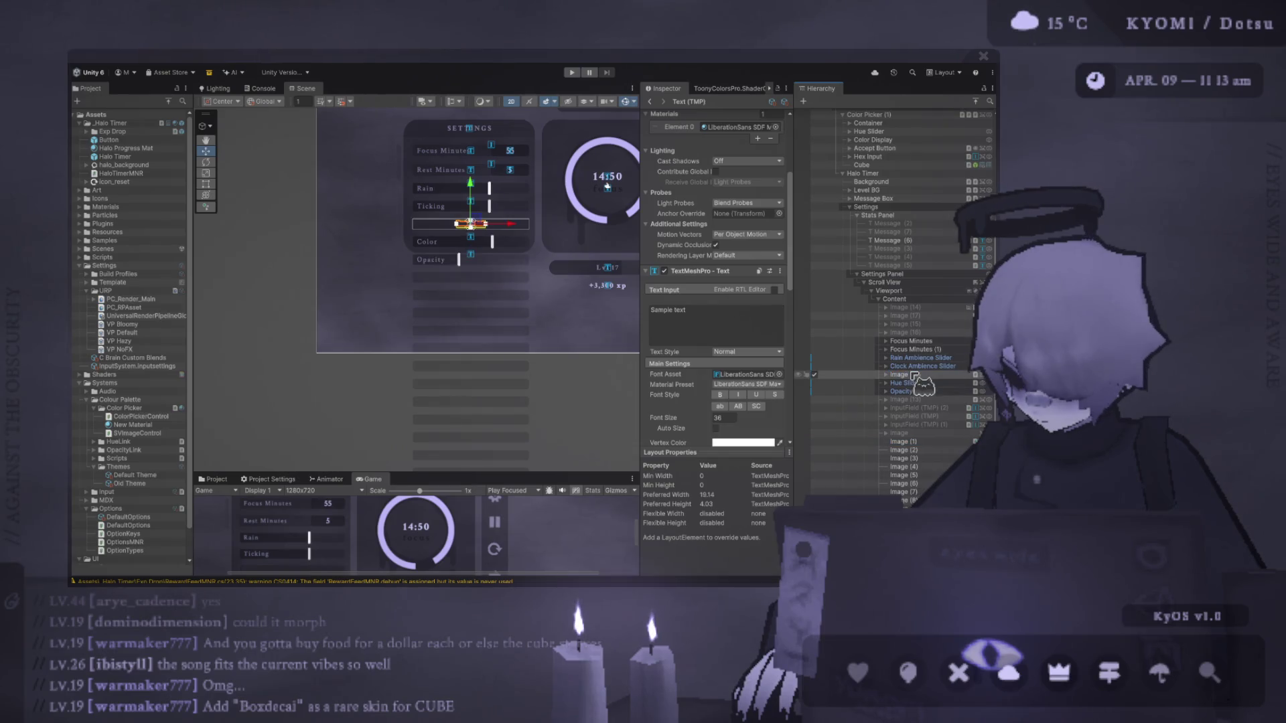
scroll(432, 226, "up", 3)
scroll(432, 226, "up", 3)
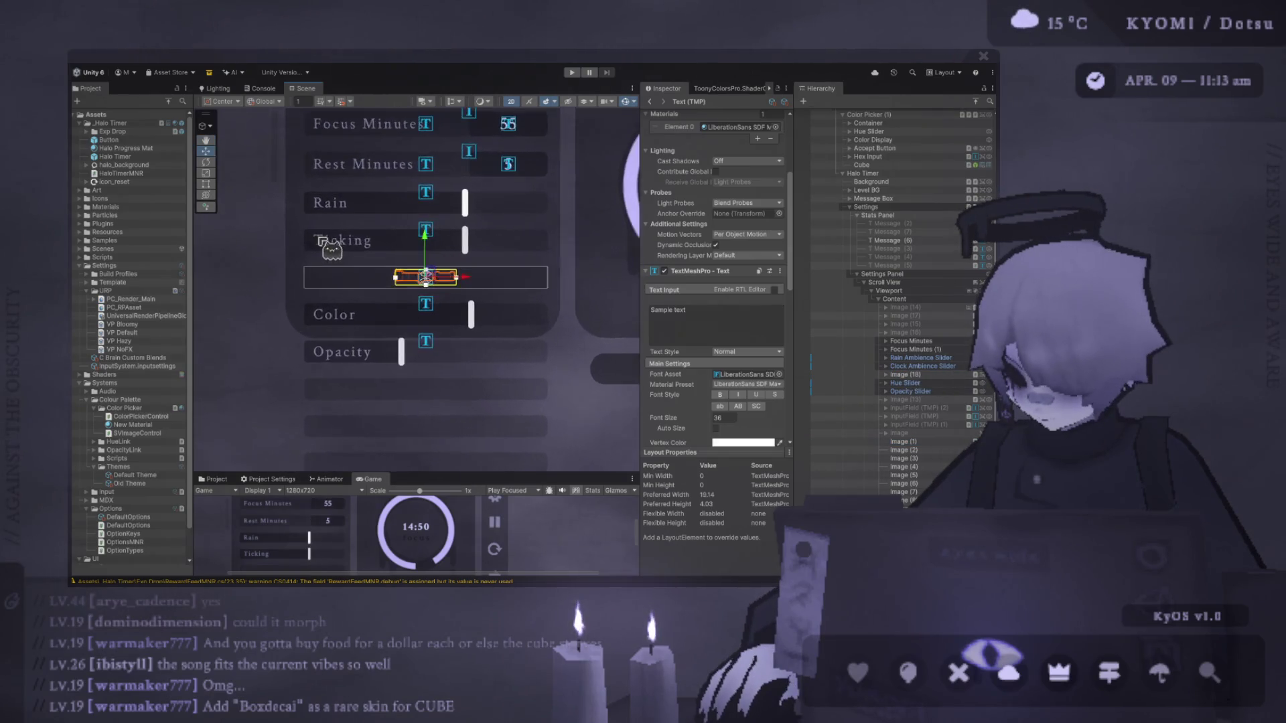
Try typing 'AS' into the row's test text, then undo the change.
left_click(738, 328)
key("ctrl+a")
type("AS")
left_click(471, 290)
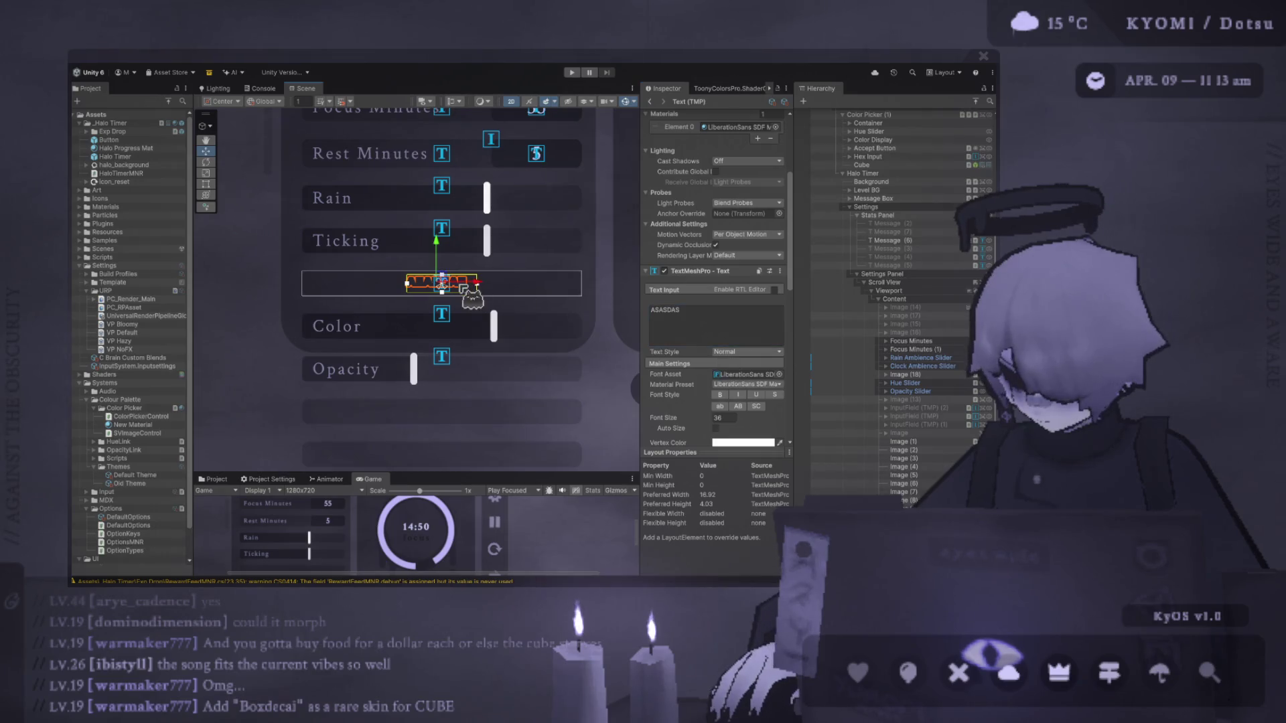
scroll(289, 283, "up", 4)
left_click(455, 279)
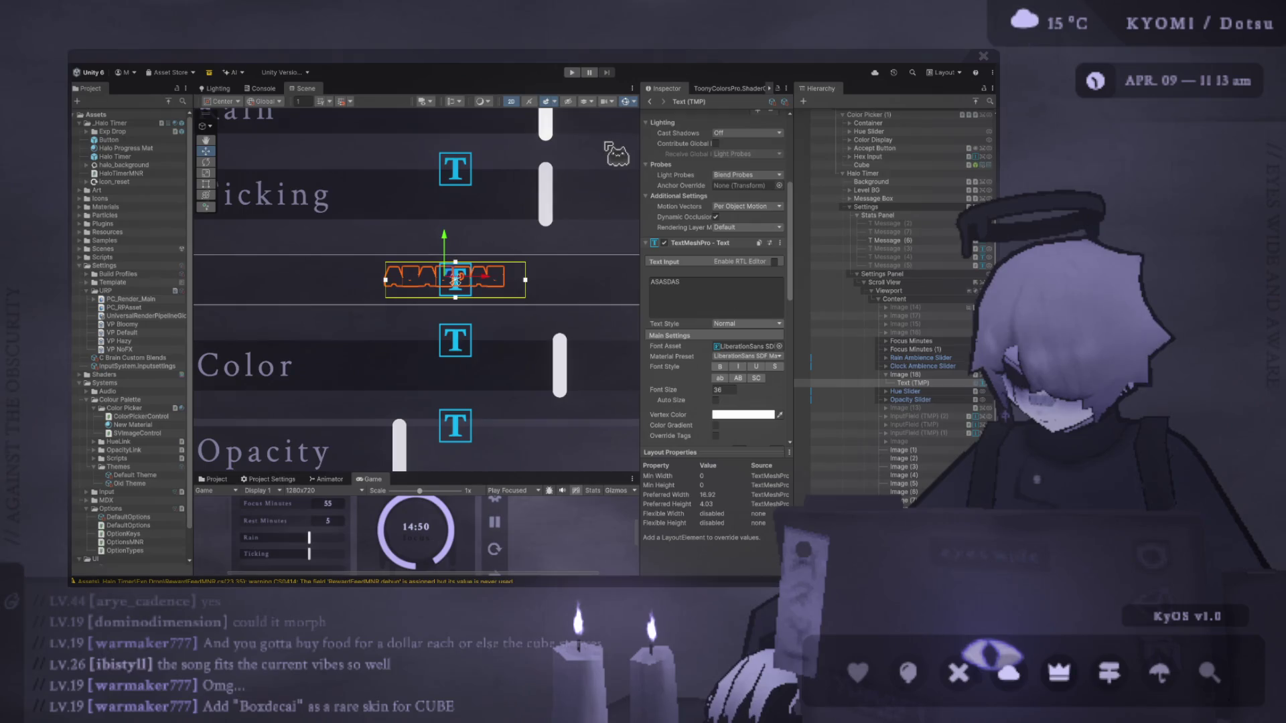
key("ctrl+z")
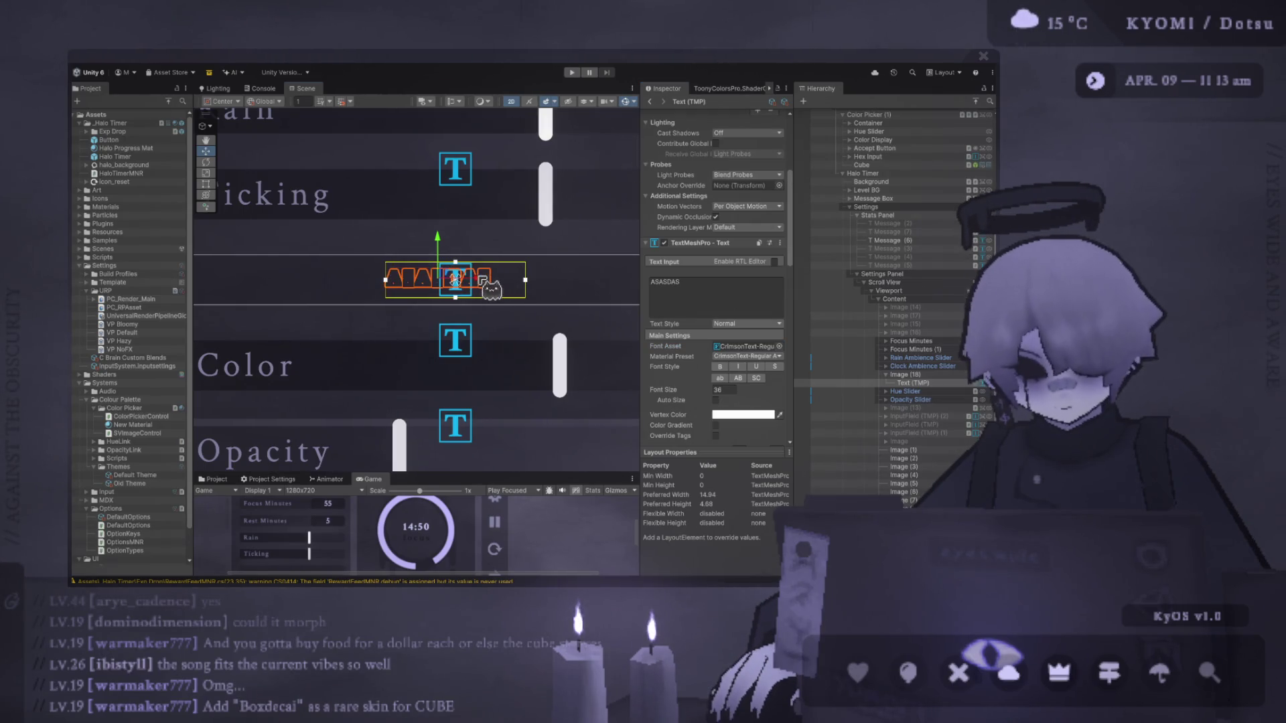
Delete the test text and add a fresh Text - TextMeshPro to Image (18).
left_click(566, 282)
scroll(536, 284, "up", 5)
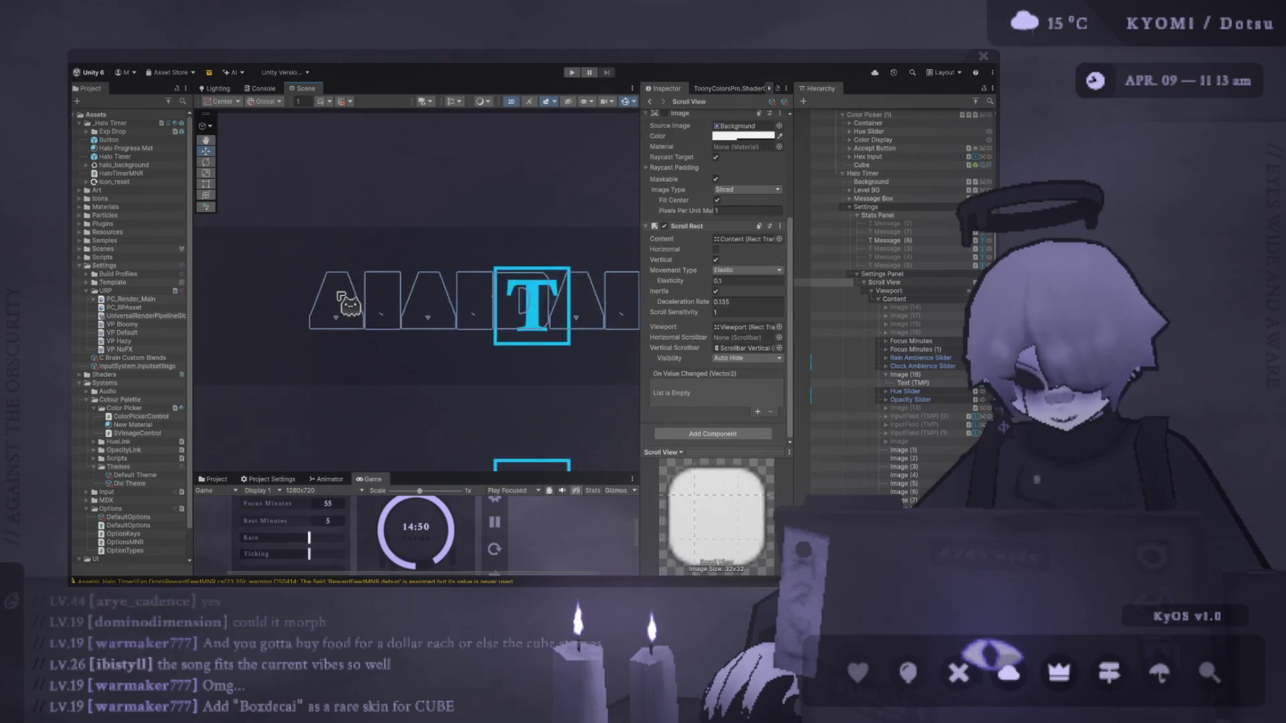
left_click(343, 309)
left_click(369, 183)
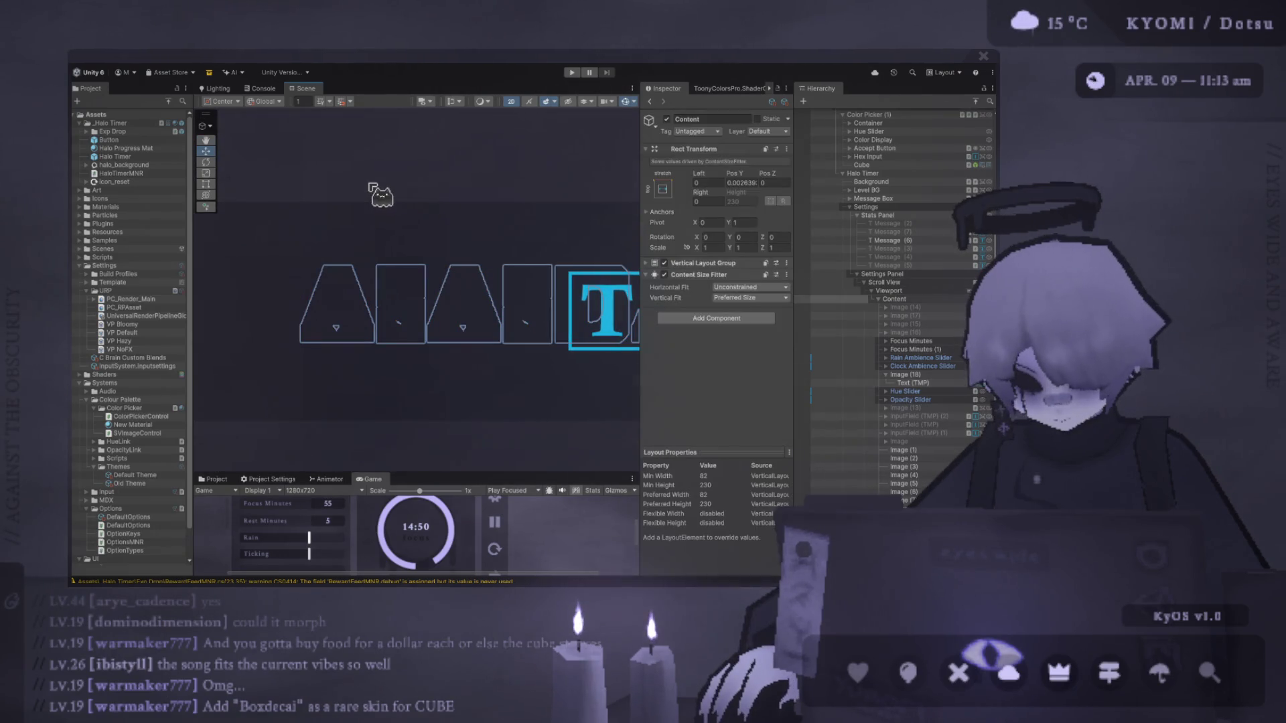
key("f")
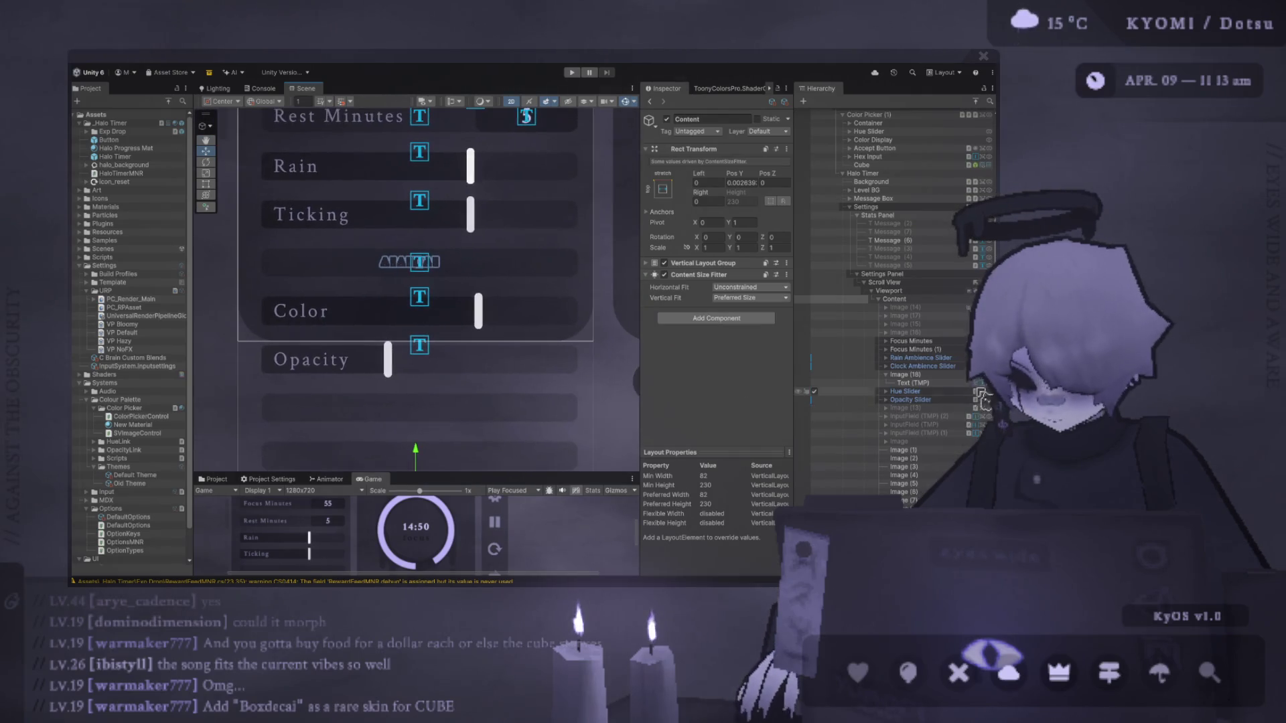
left_click(953, 383)
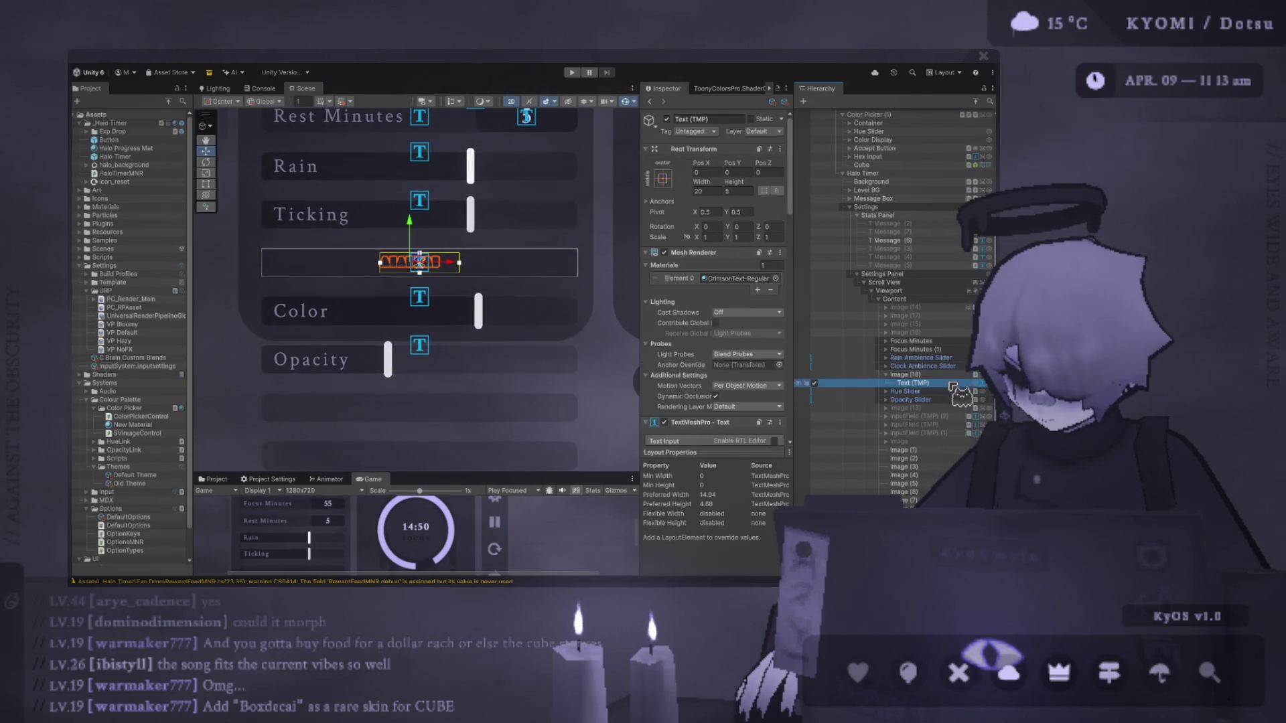
key("Left")
key("Left")
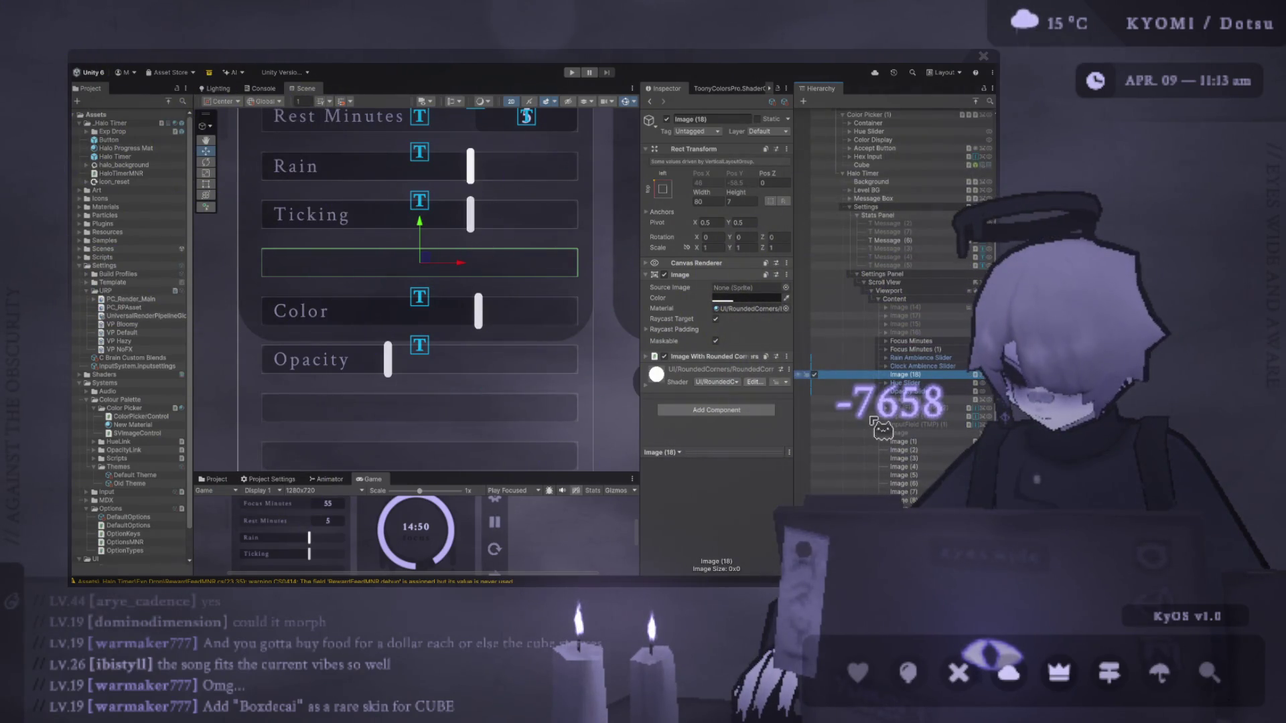
left_click(718, 314)
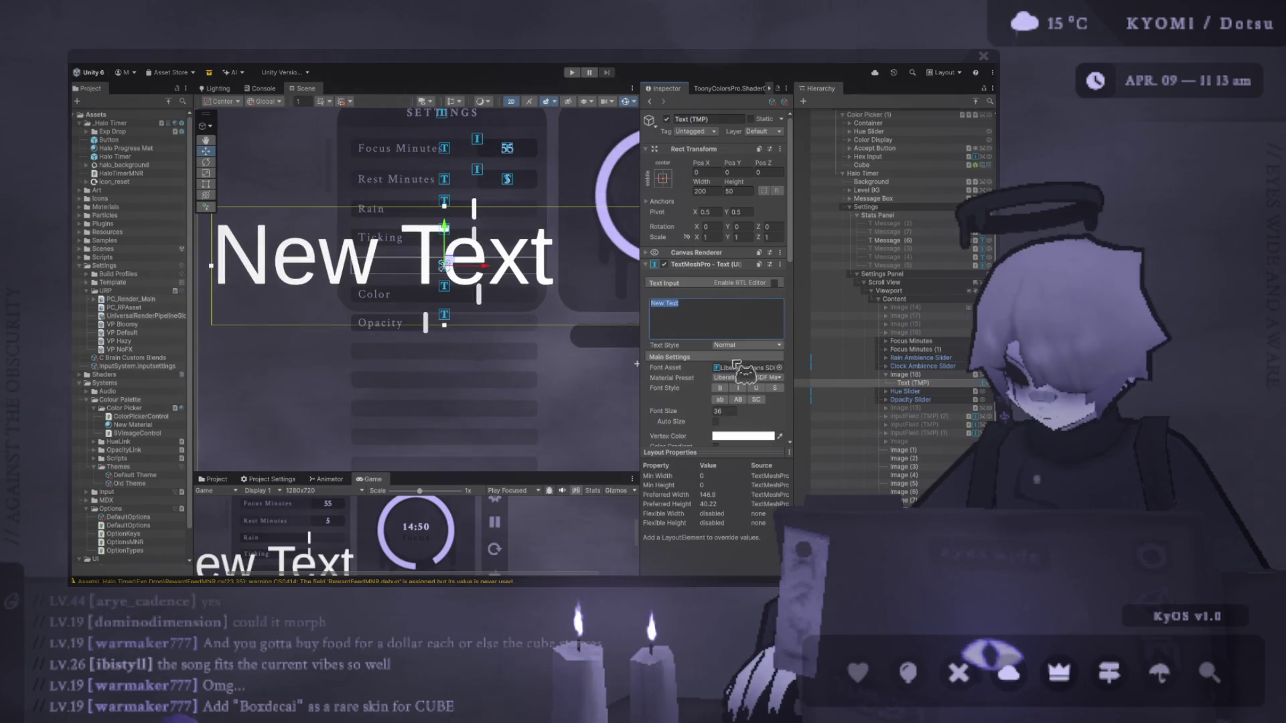
Change the new label's text from 'New Text' to 'Theme'.
left_click(794, 383)
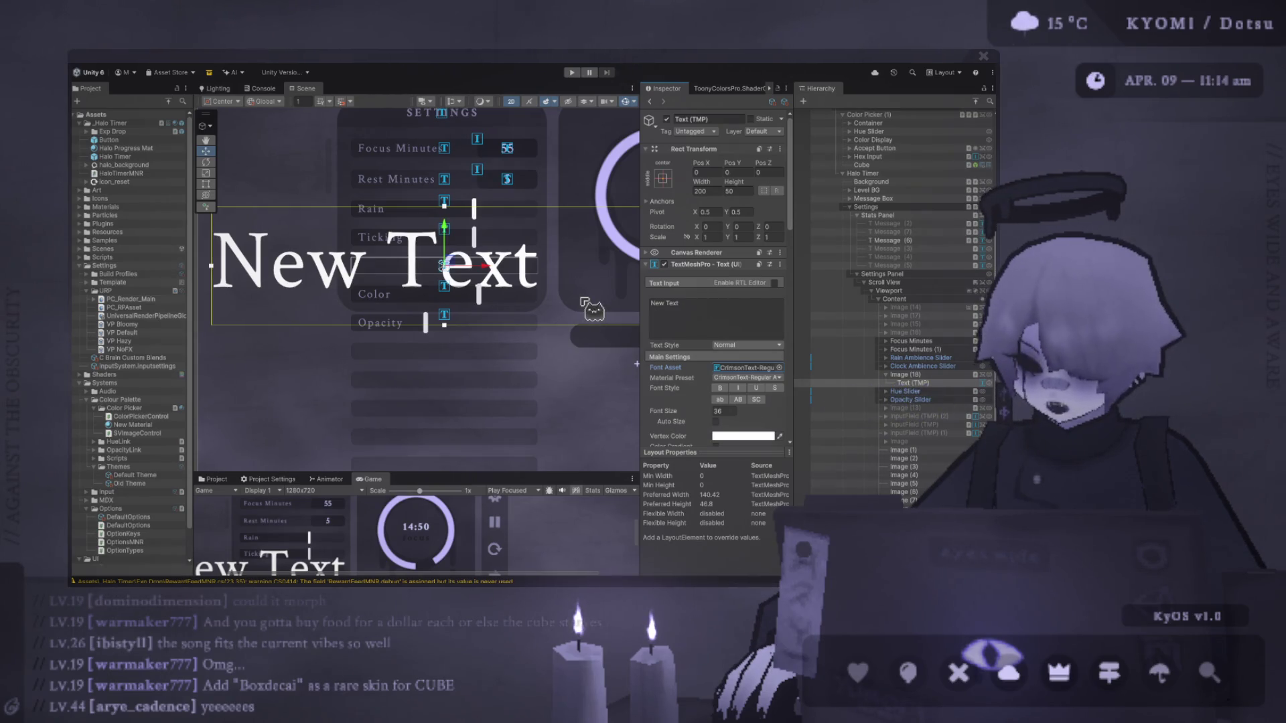
left_click(740, 313)
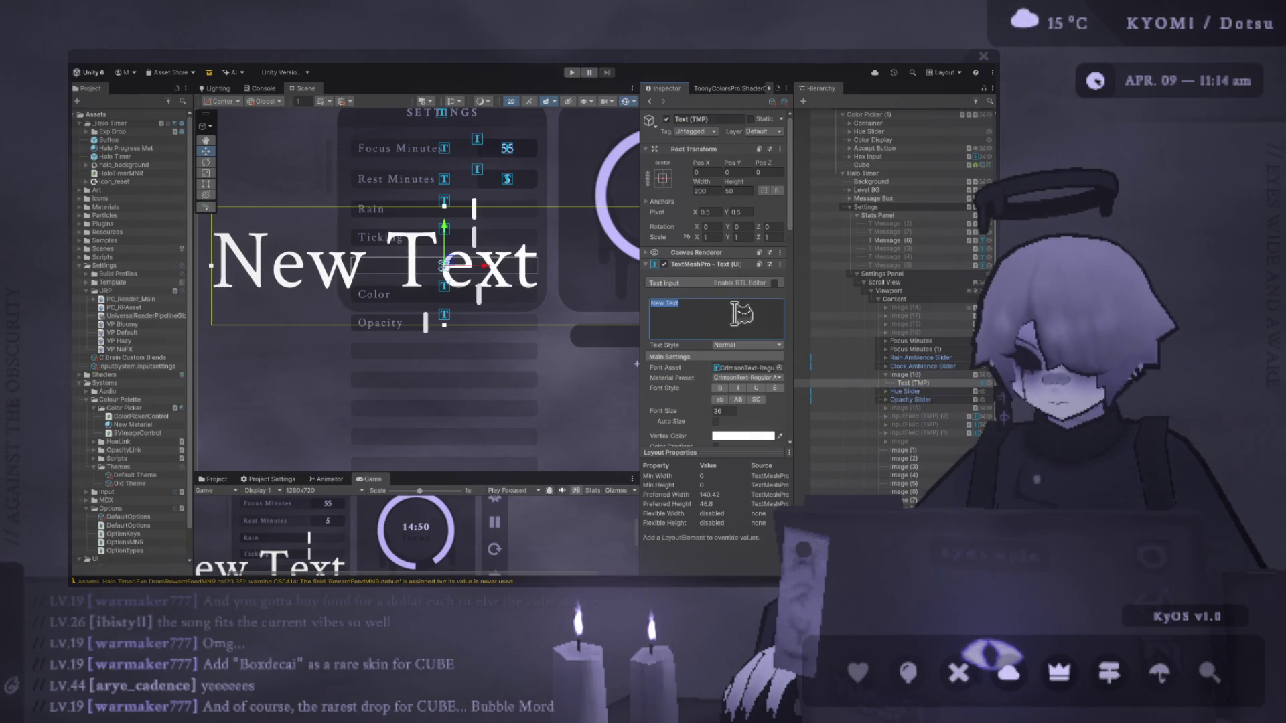
type("tHEME")
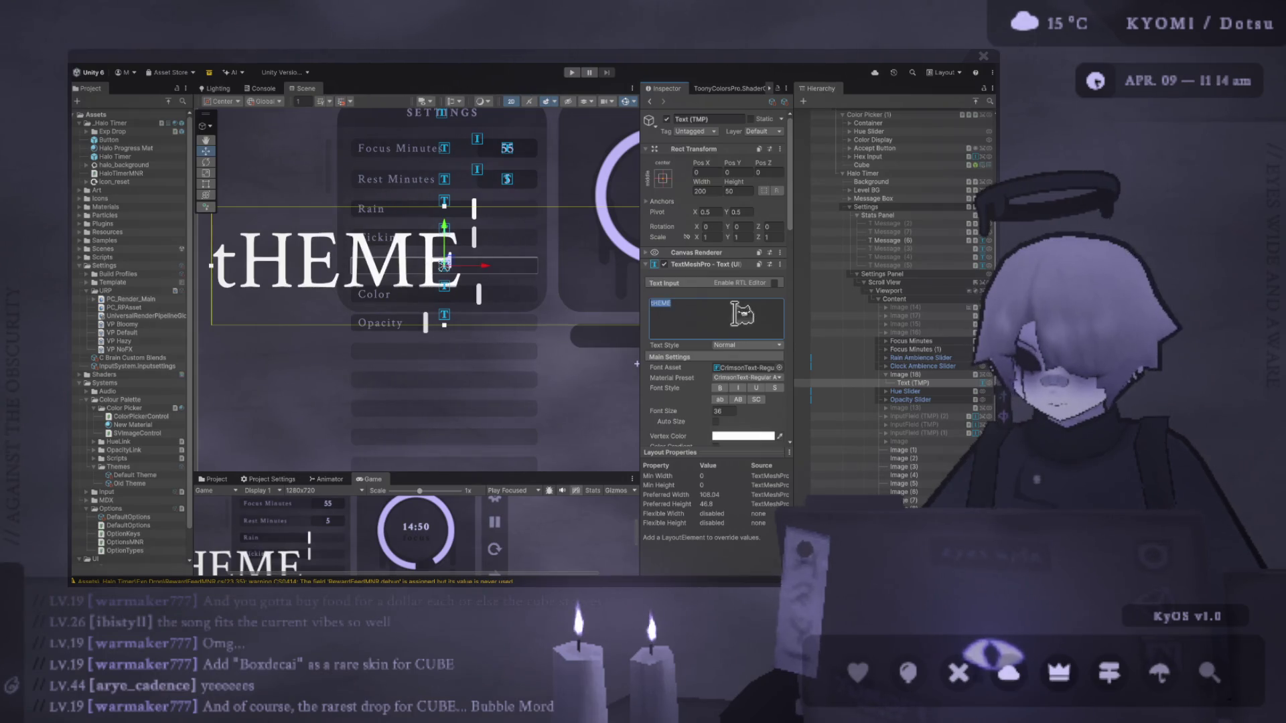
type("Theme")
double_click(715, 308)
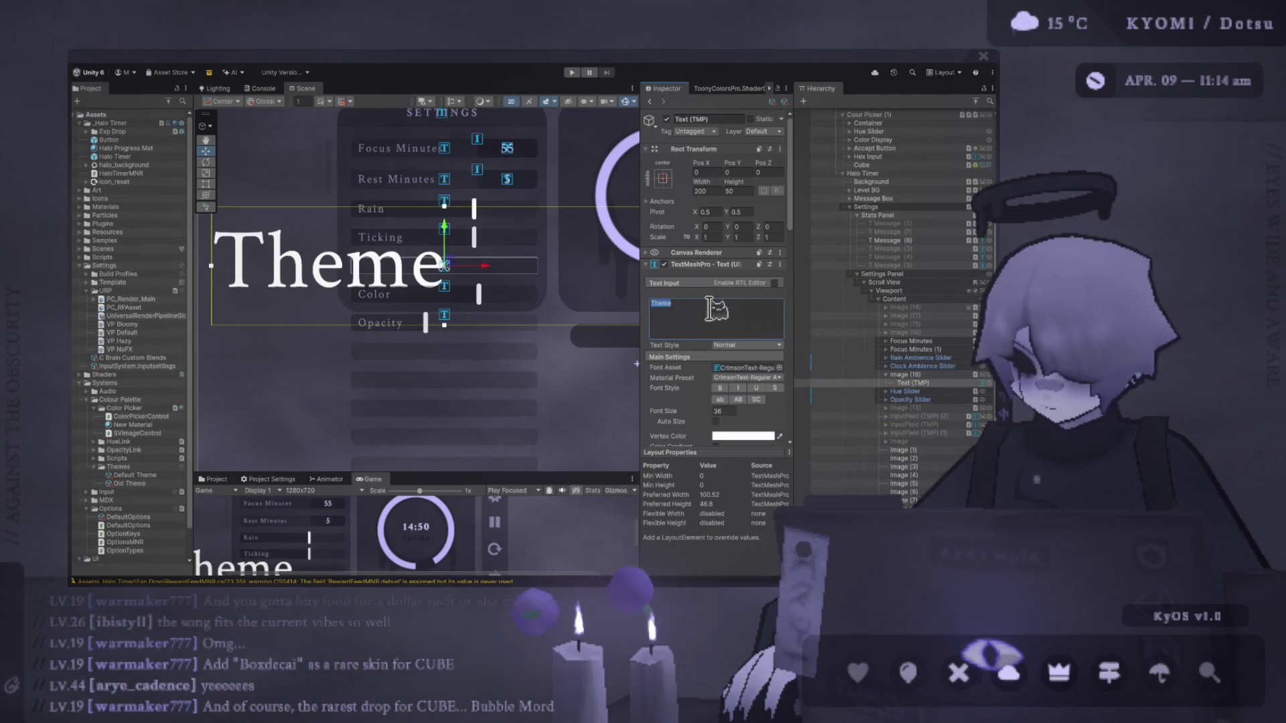
left_click(724, 411)
Set the Theme label's font size to 12 and its Rect Transform to width 40, height 10.
type("12")
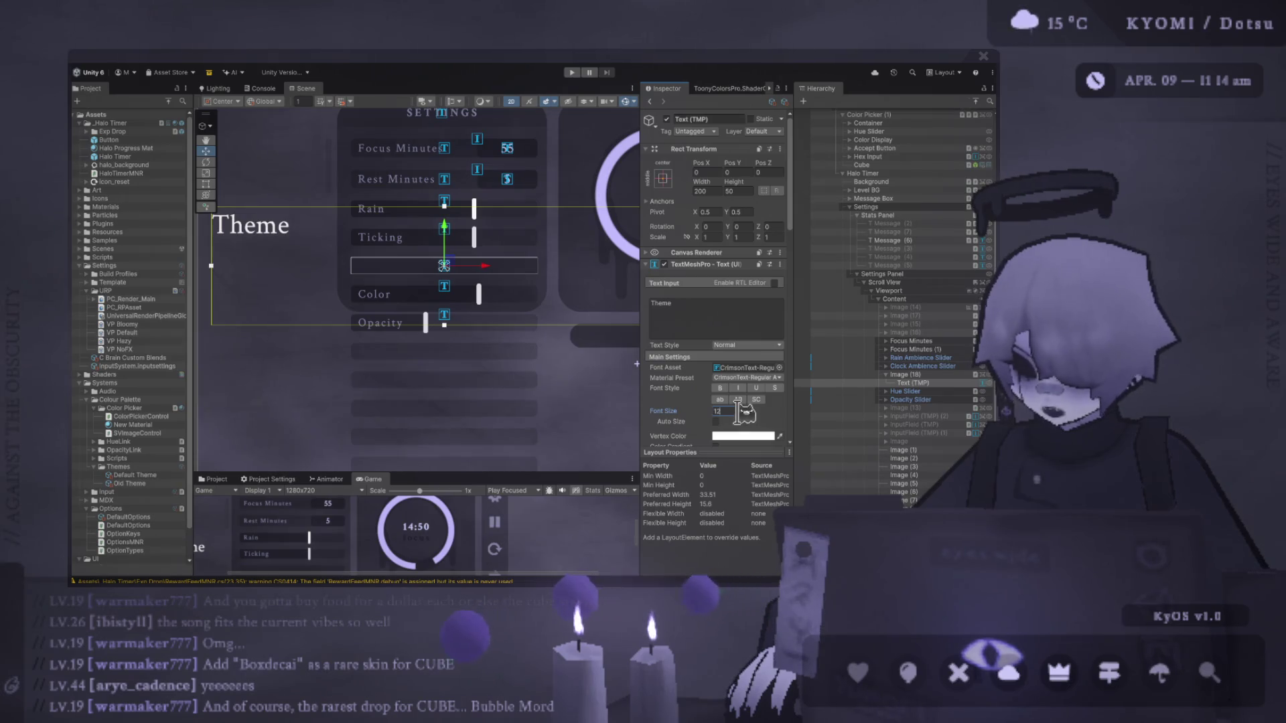
left_click(716, 191)
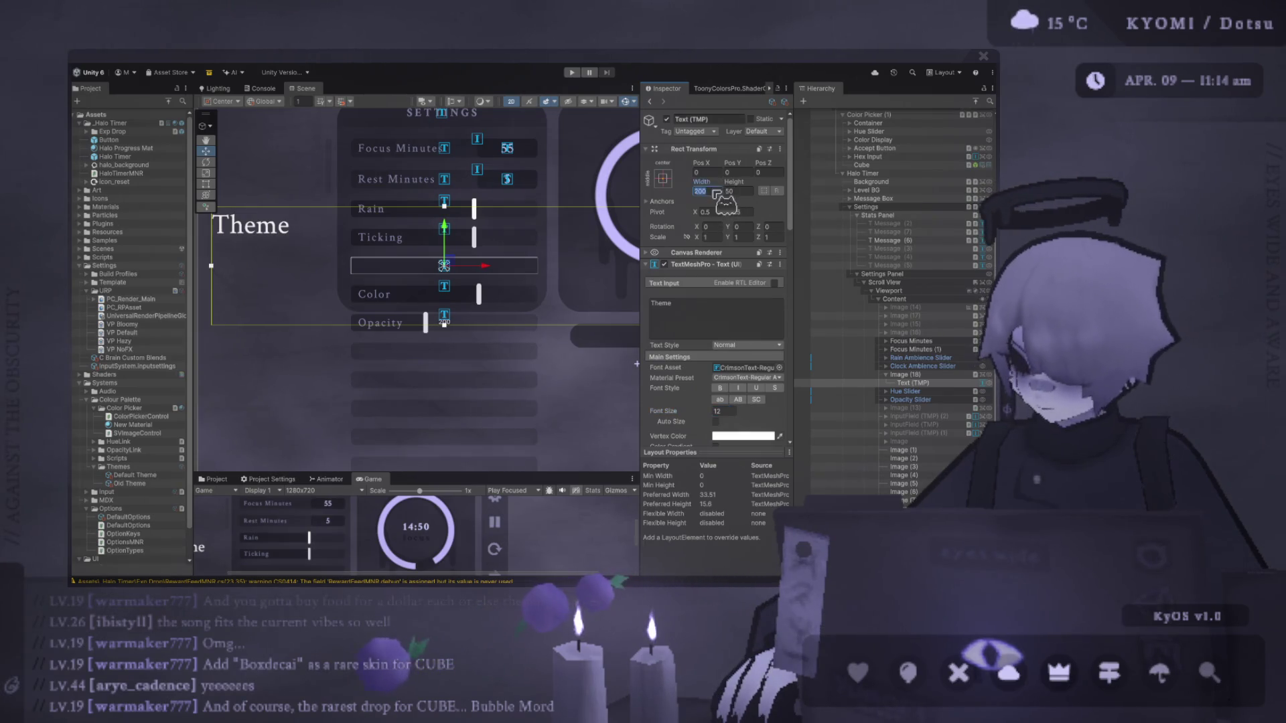
type("10")
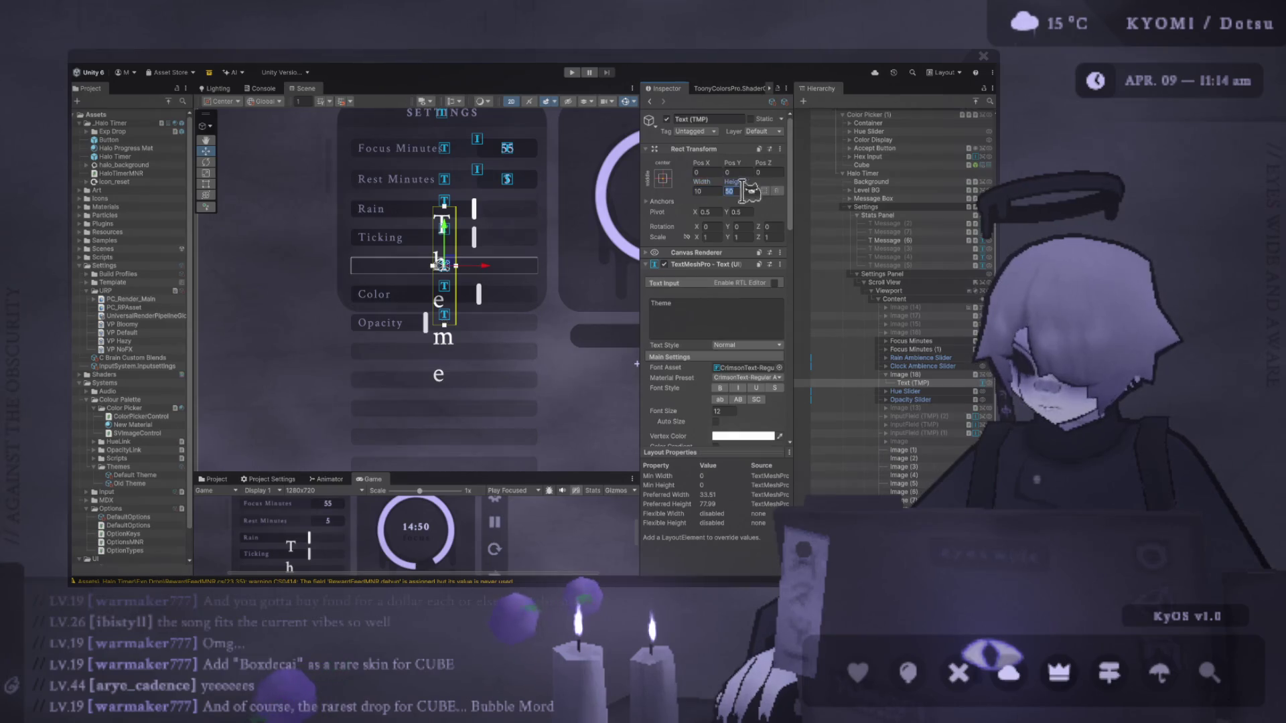
type("30")
key("BackSpace")
key("BackSpace")
type("40")
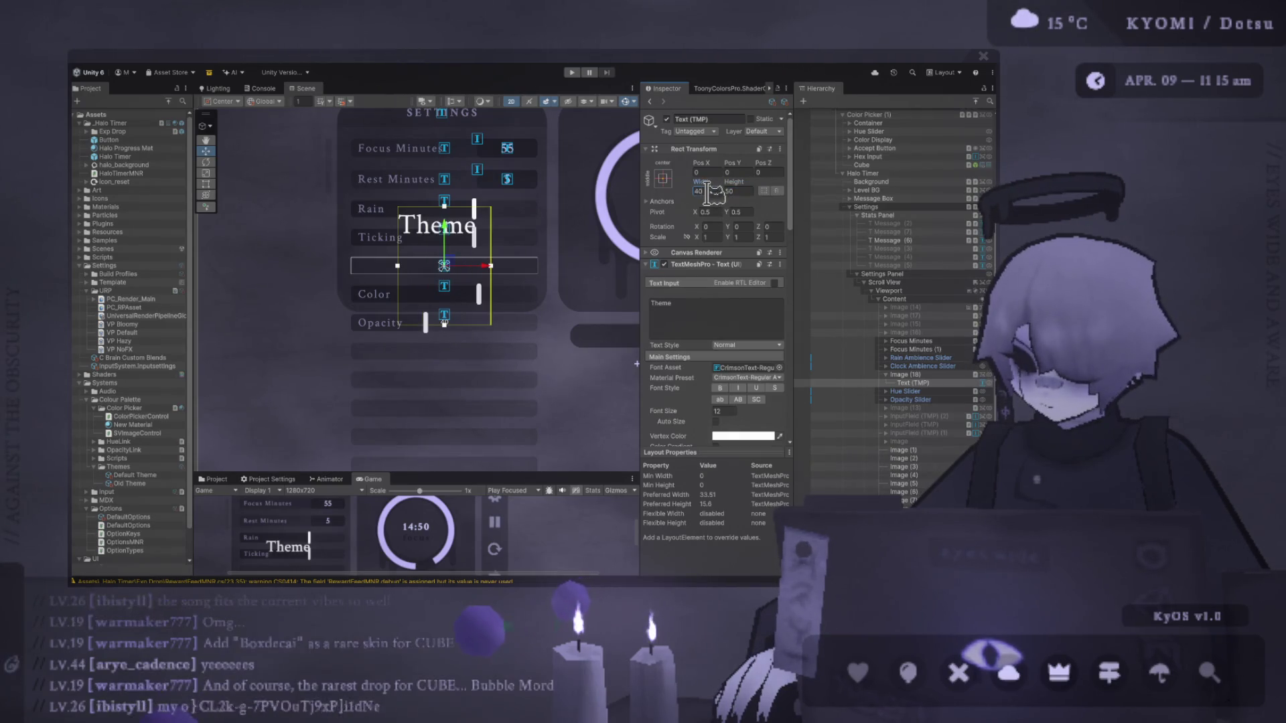
left_click(733, 191)
type("2")
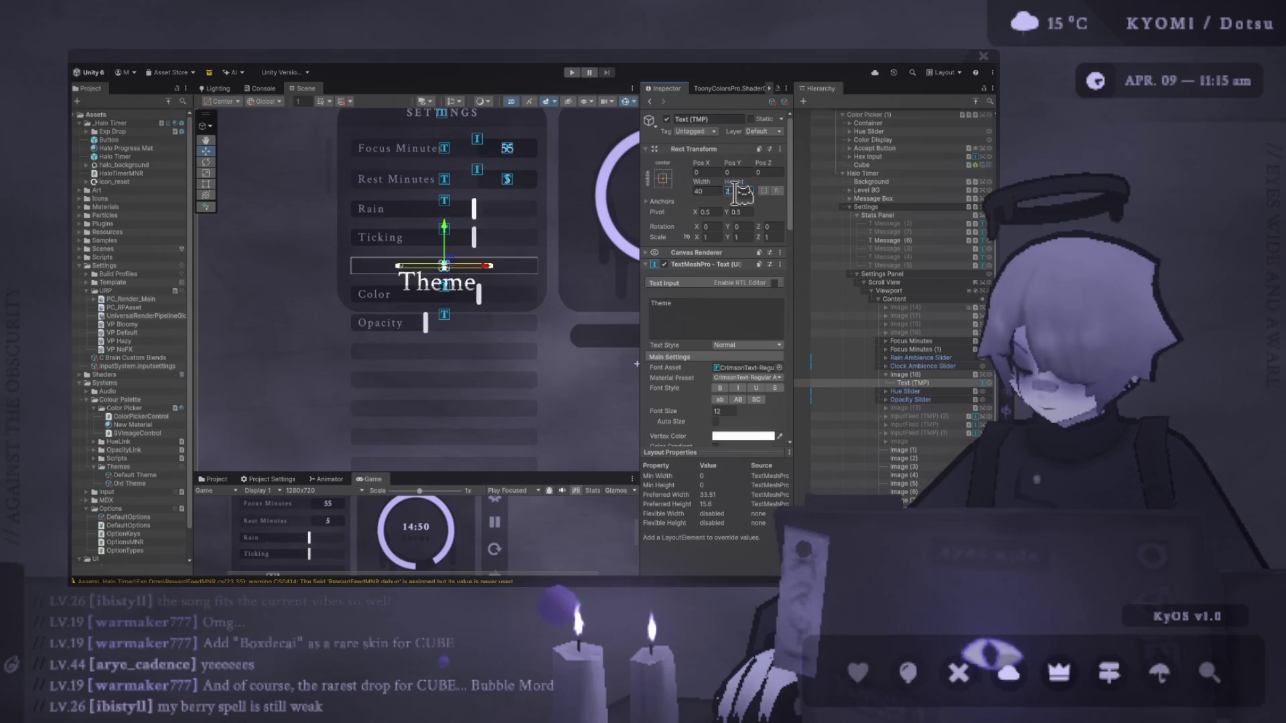
key("BackSpace")
type("10")
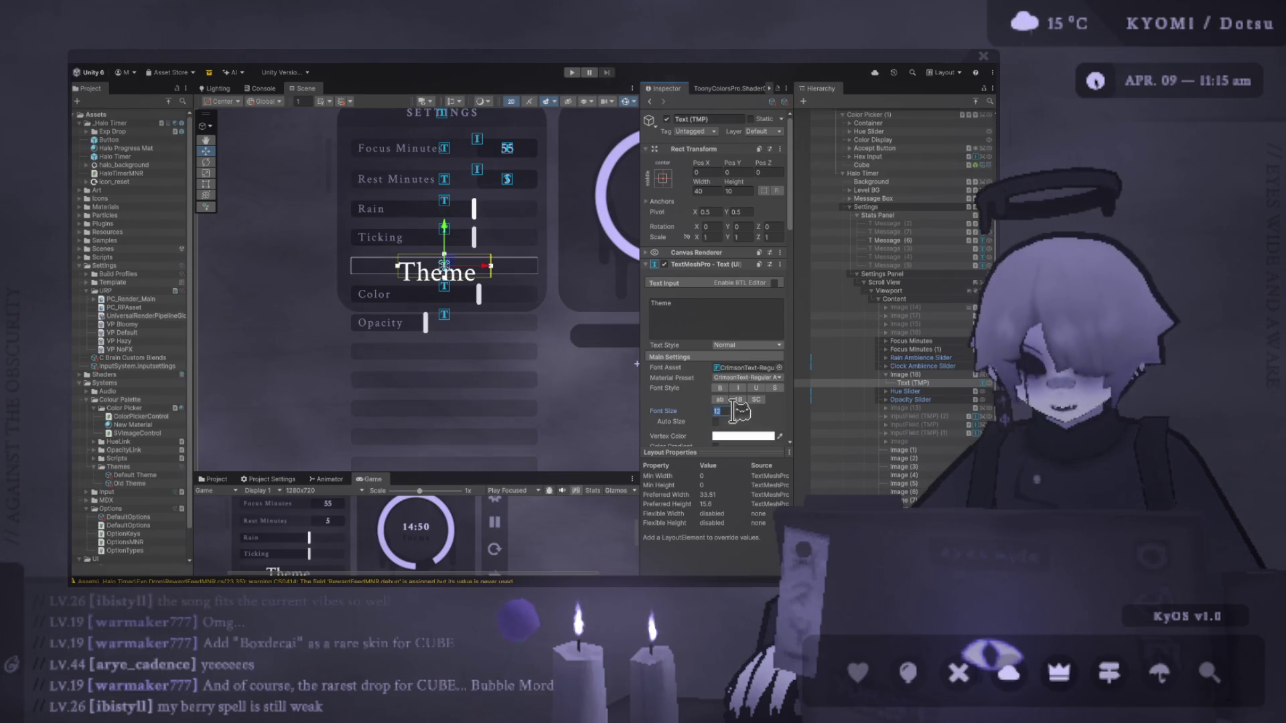
type("1")
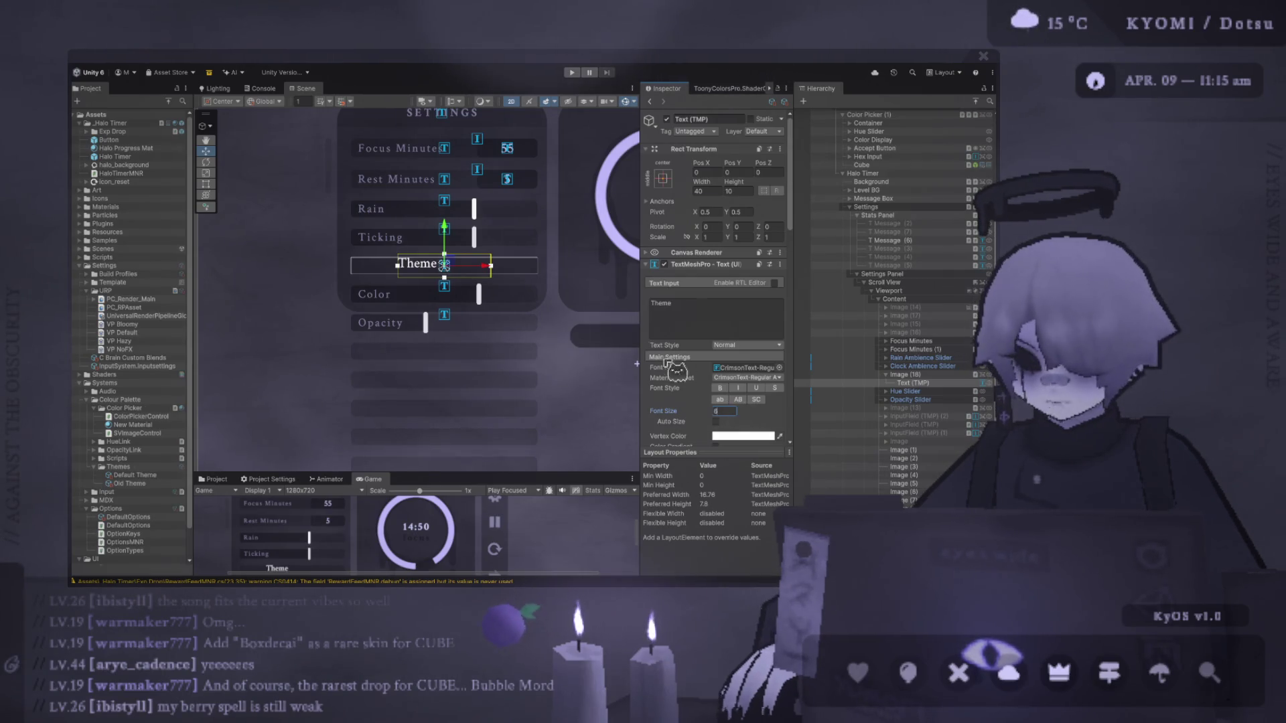
Align the Theme text to Center and Middle within its row.
scroll(424, 365, "up", 3)
left_click_drag(472, 484, 472, 305)
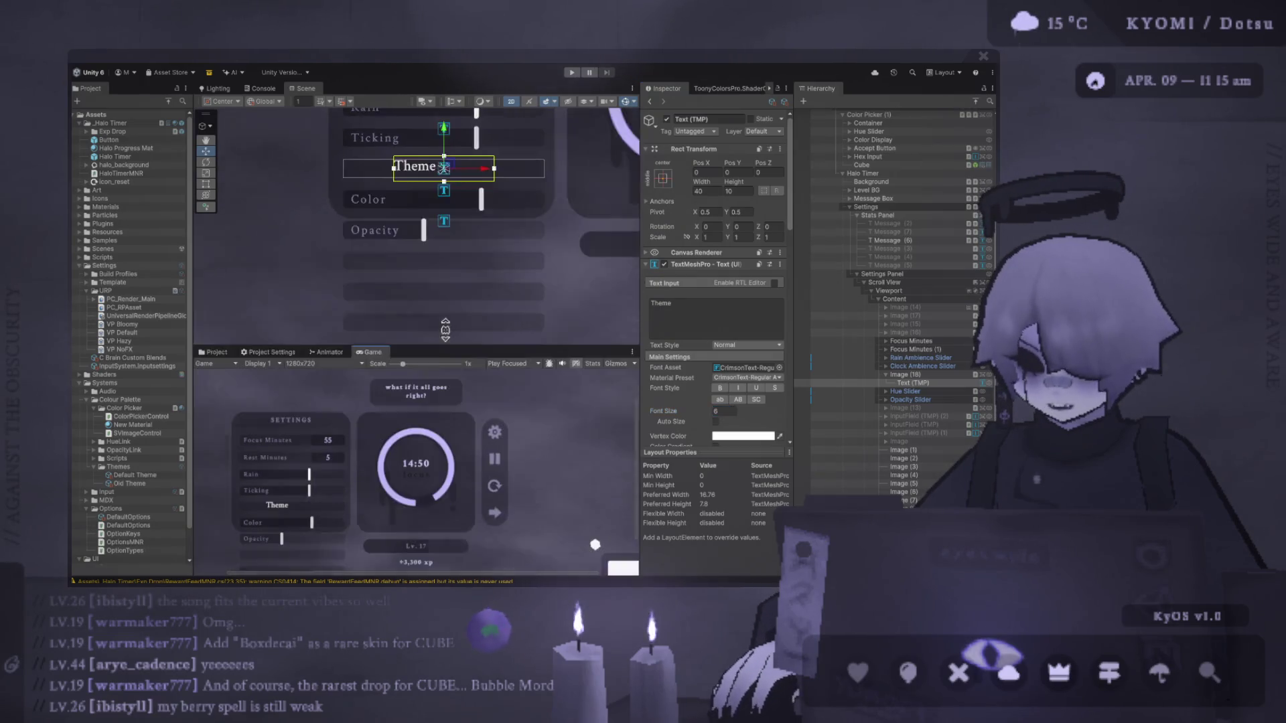
scroll(723, 301, "down", 5)
left_click(729, 309)
left_click(729, 322)
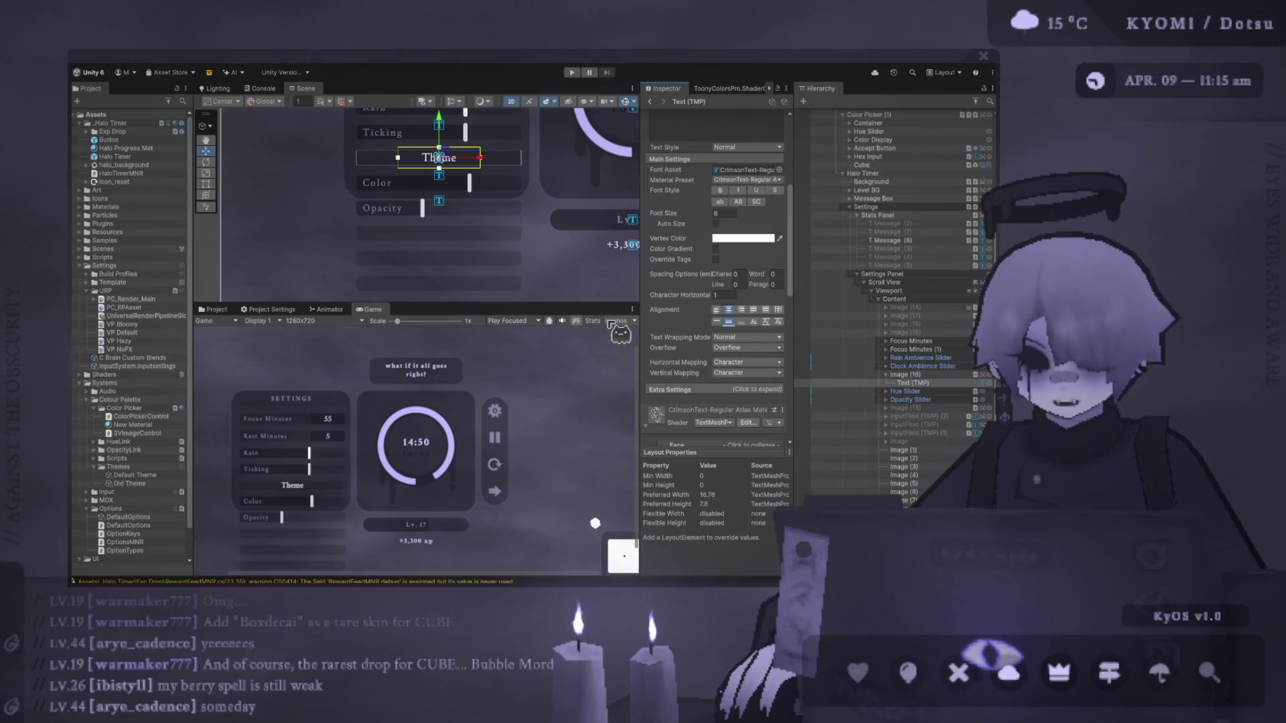